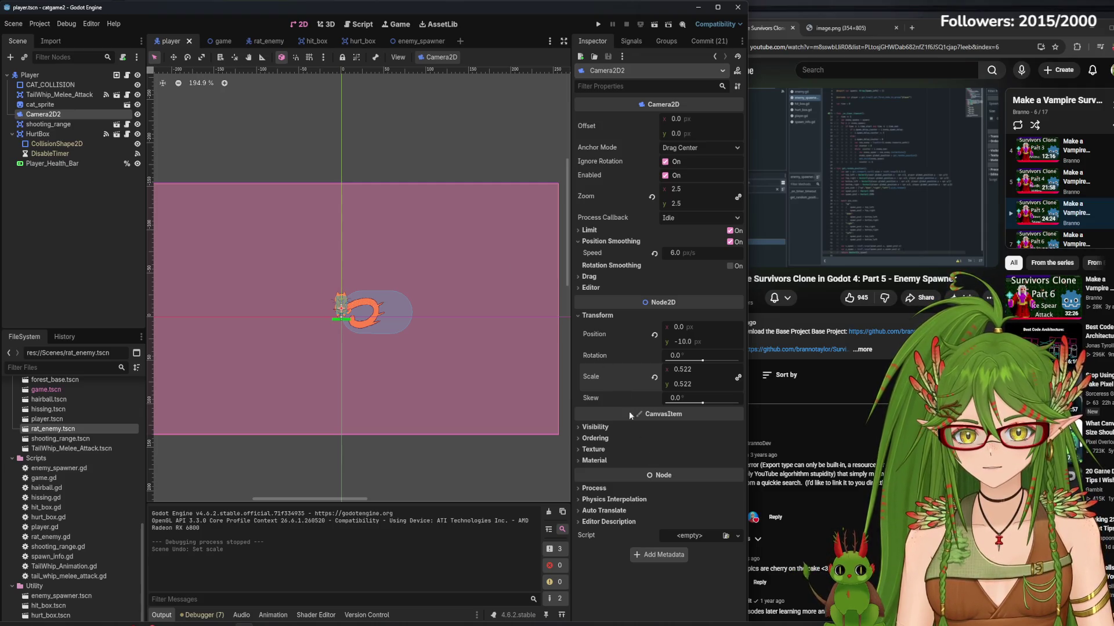
- Check the enemy_spawner Timer, return to the Game scene and run the game
click(411, 42)
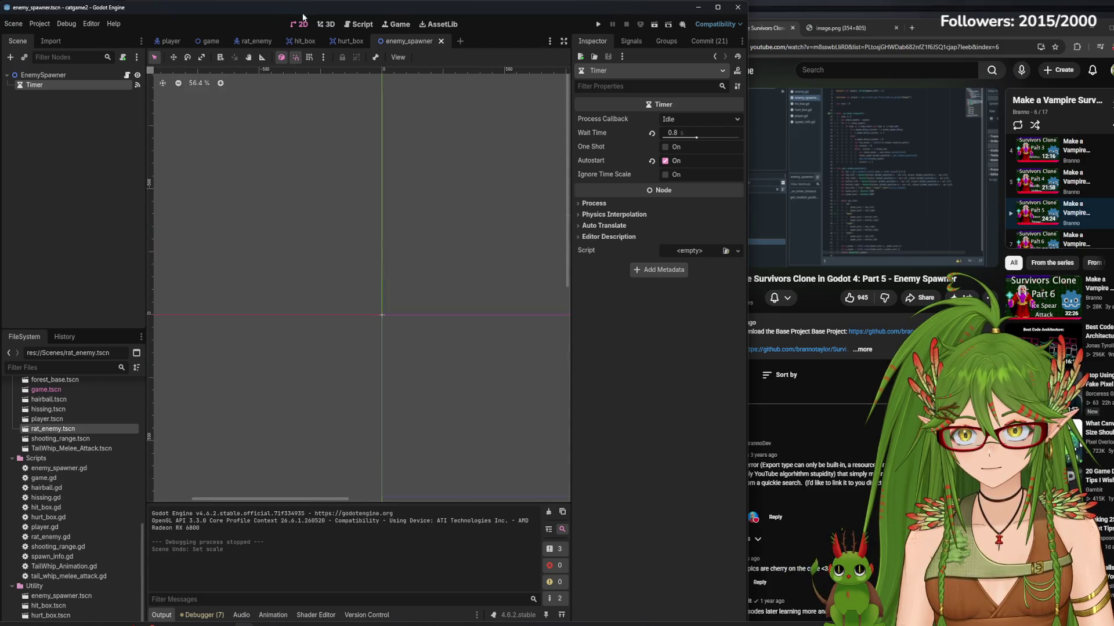
click(209, 41)
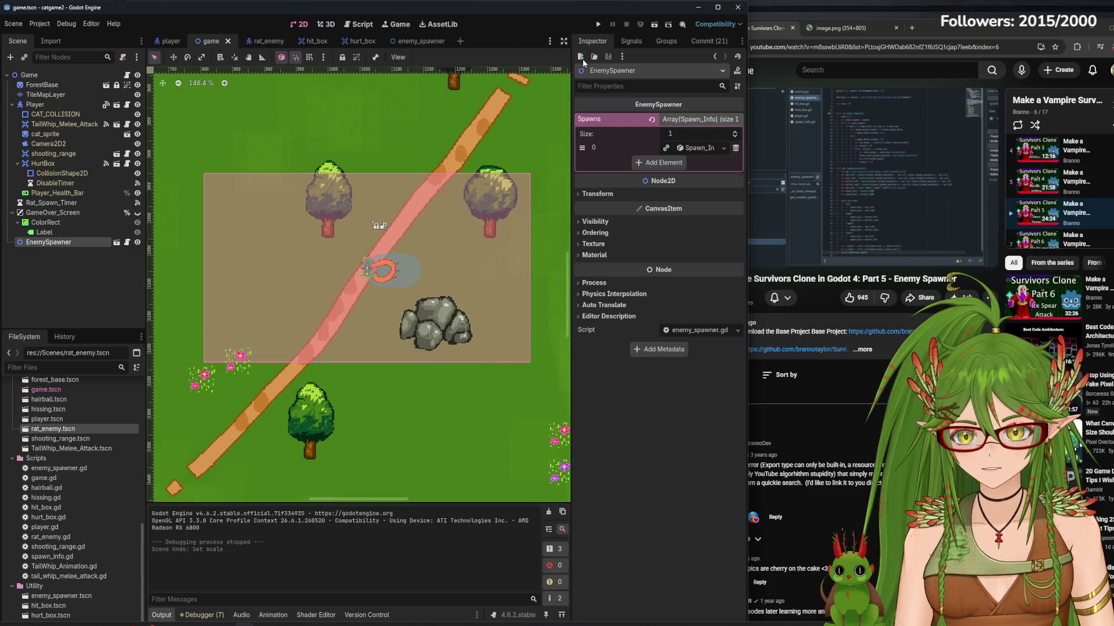
click(600, 24)
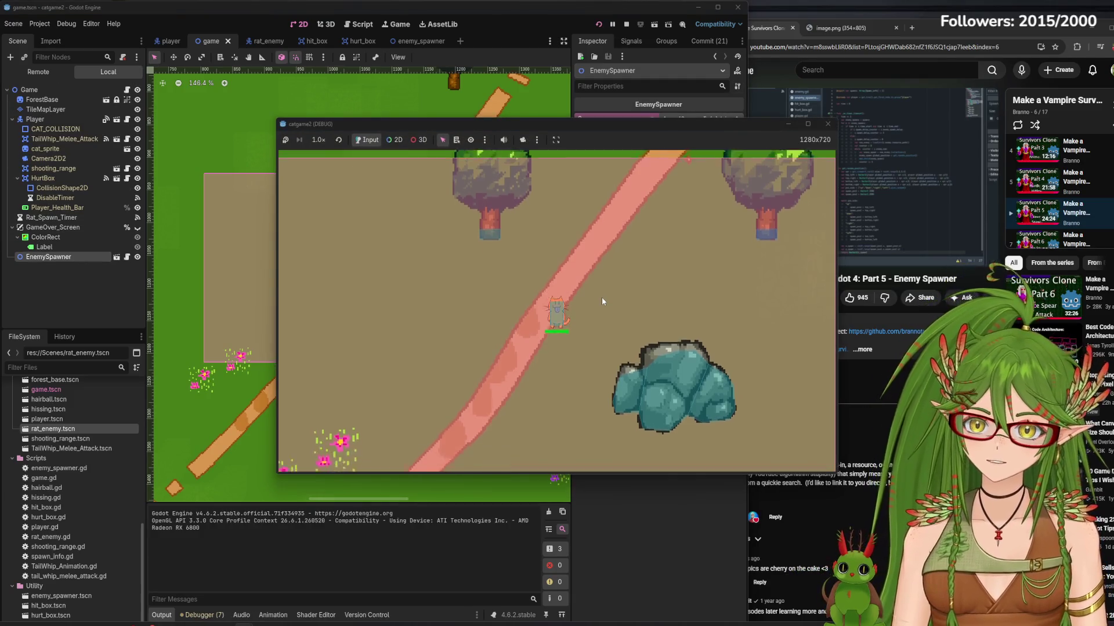
- Walk the cat around the forest map with the arrow keys to observe rat spawning
key(Left)
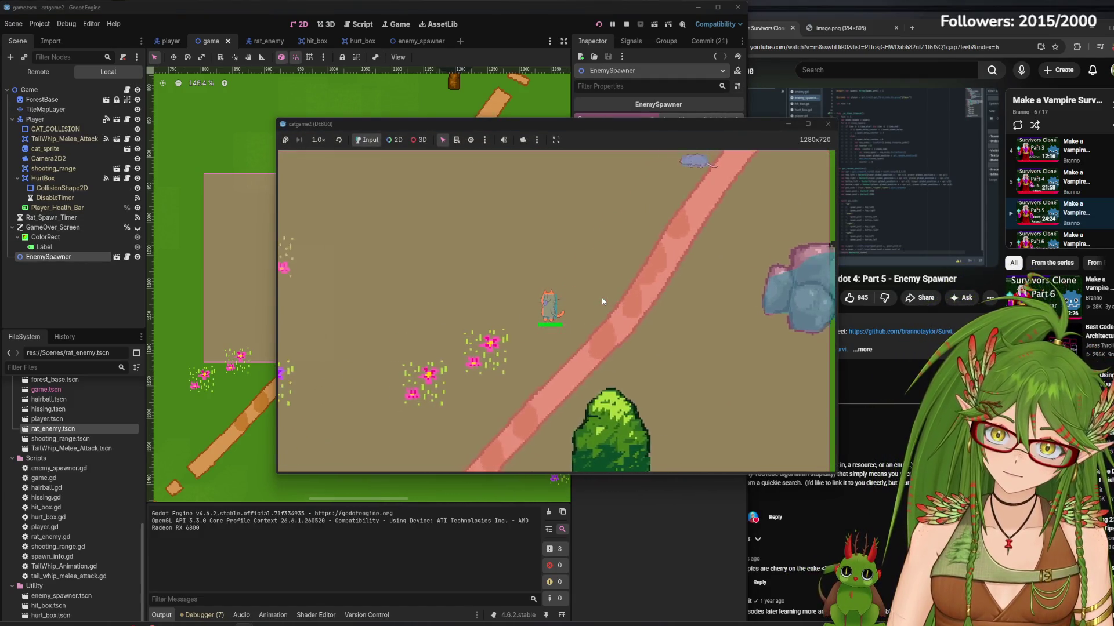
key(Left)
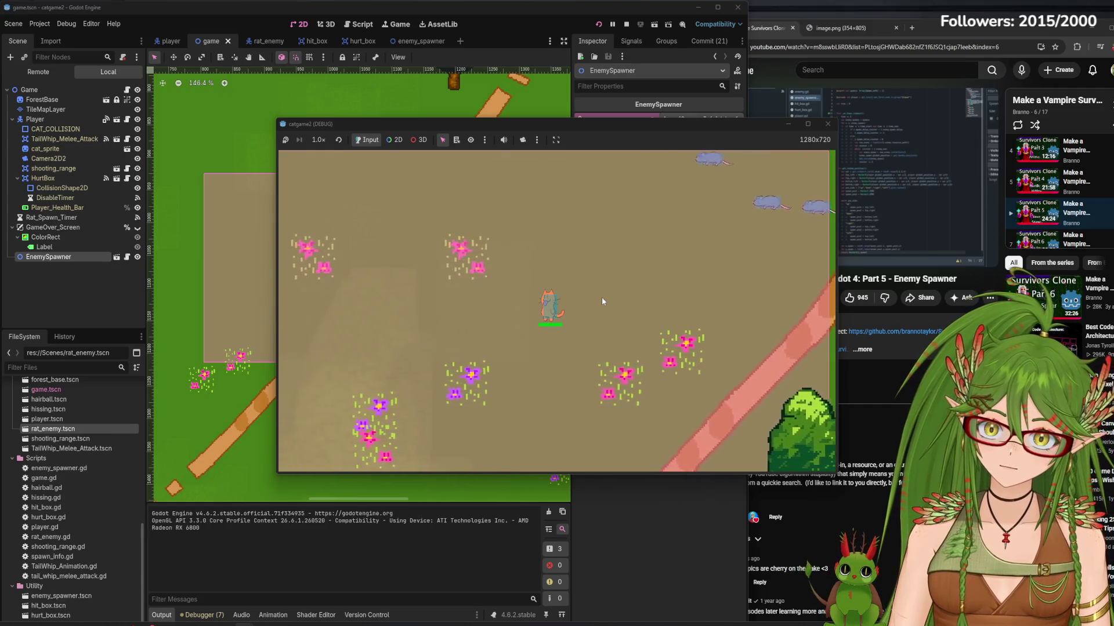
key(Left)
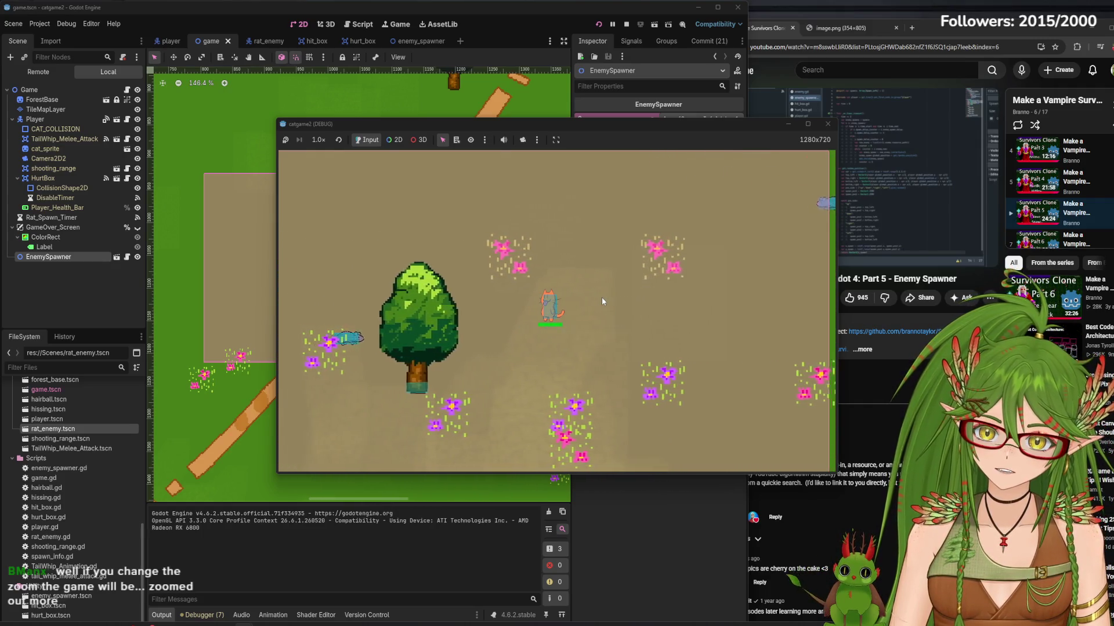
key(Up)
key(Left)
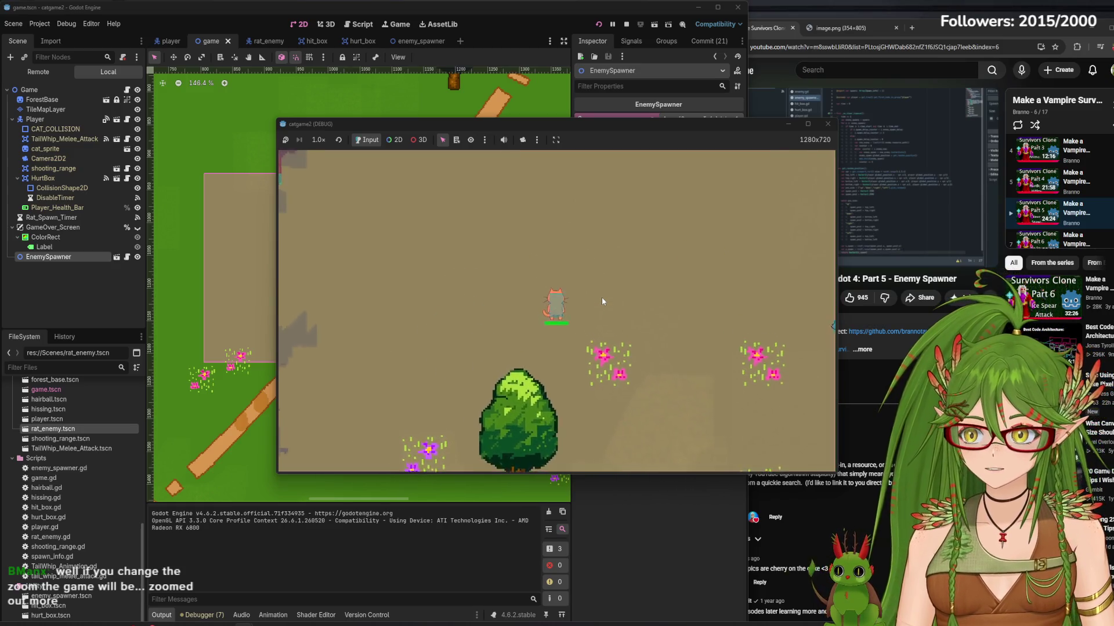
key(Up)
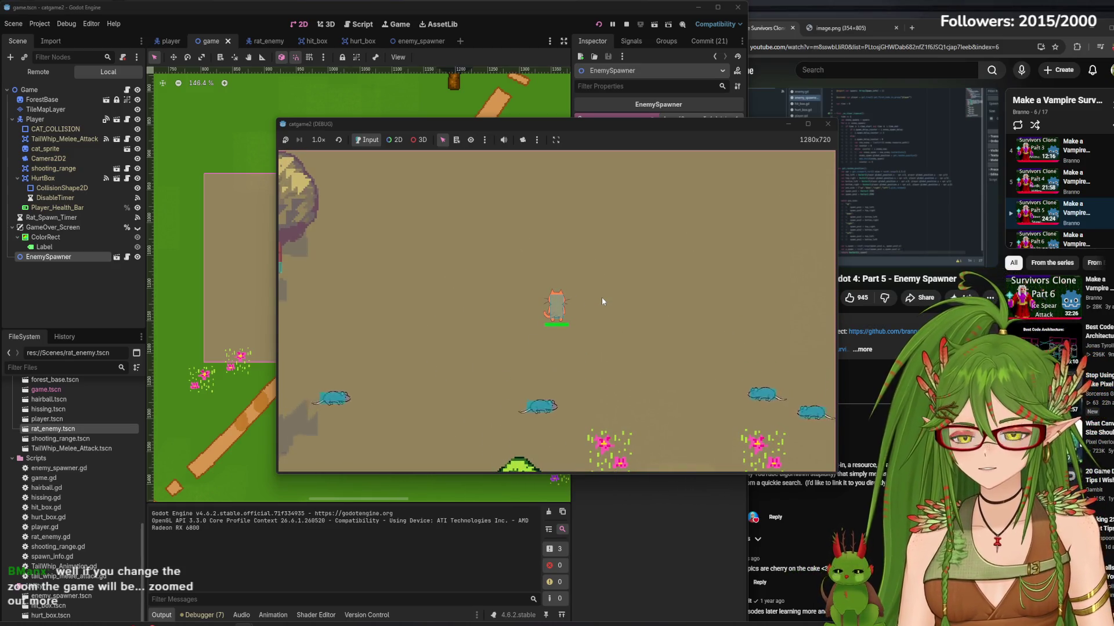
key(Up)
key(Right)
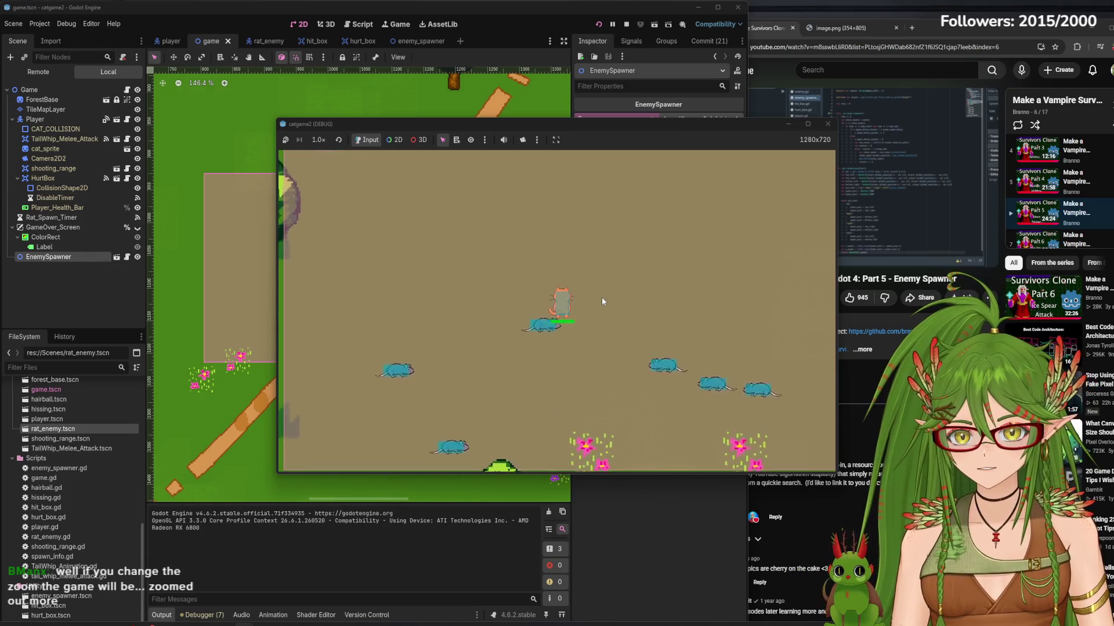
key(Up)
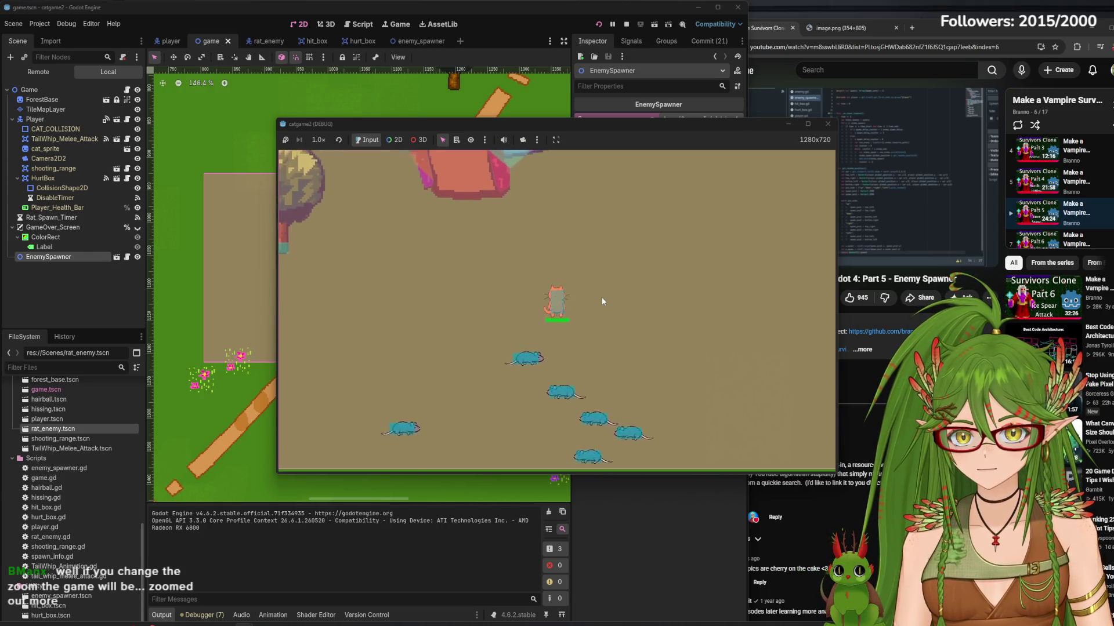
key(Left)
key(Down)
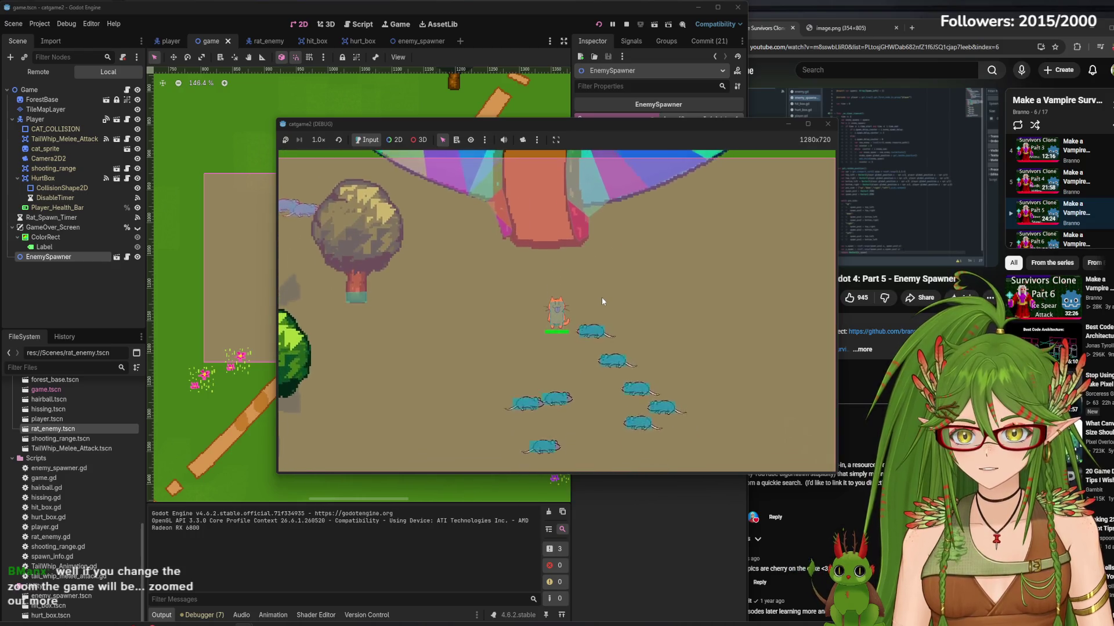
key(Up)
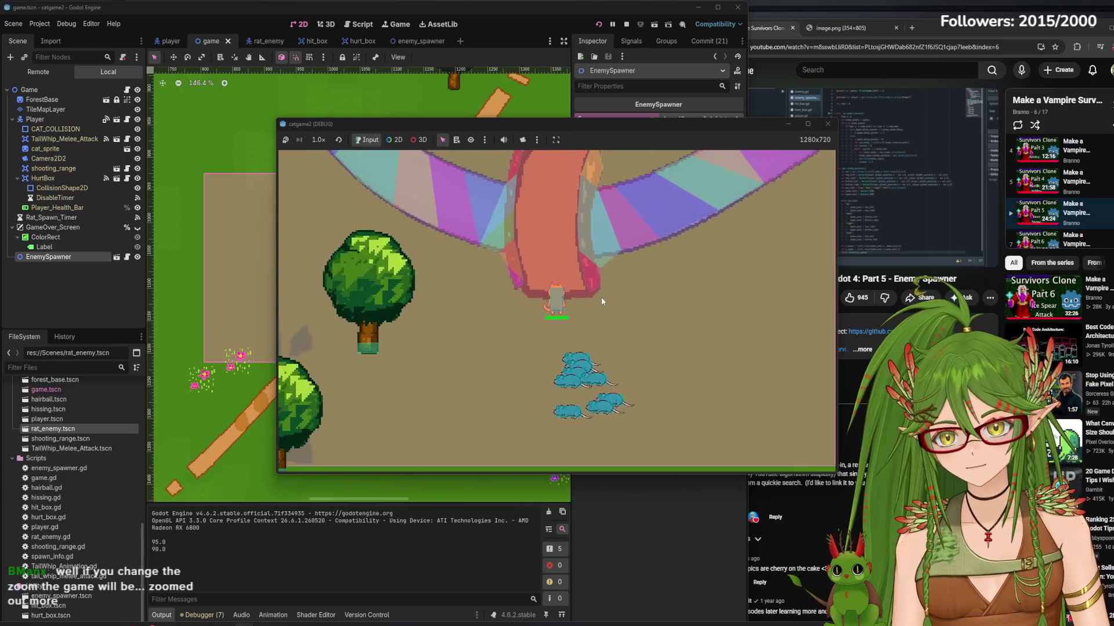
key(Up)
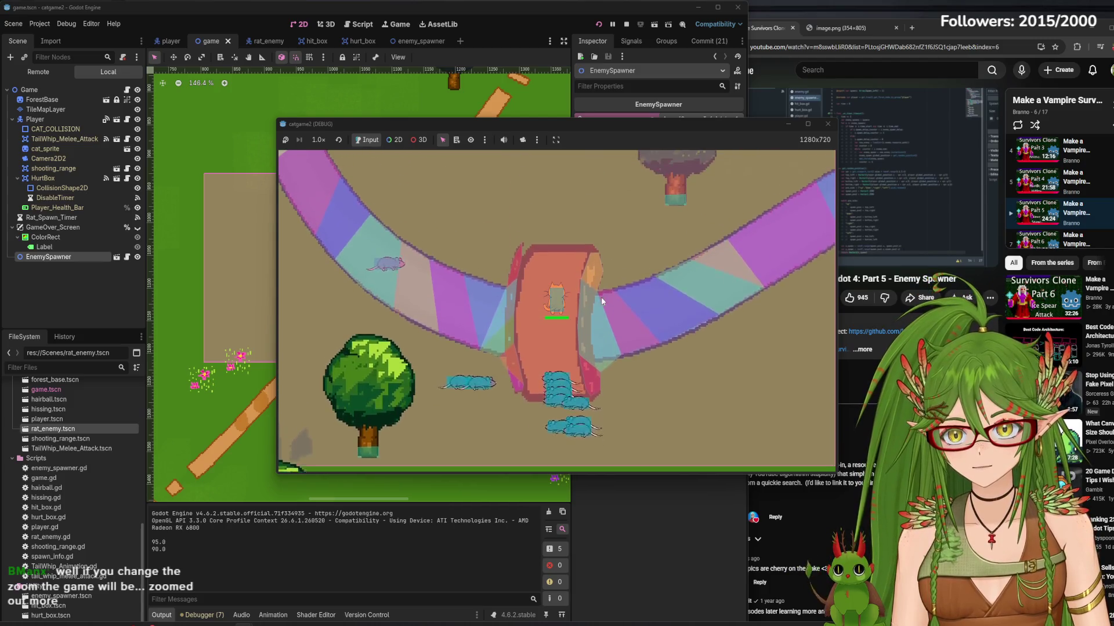
key(Up)
key(Up)
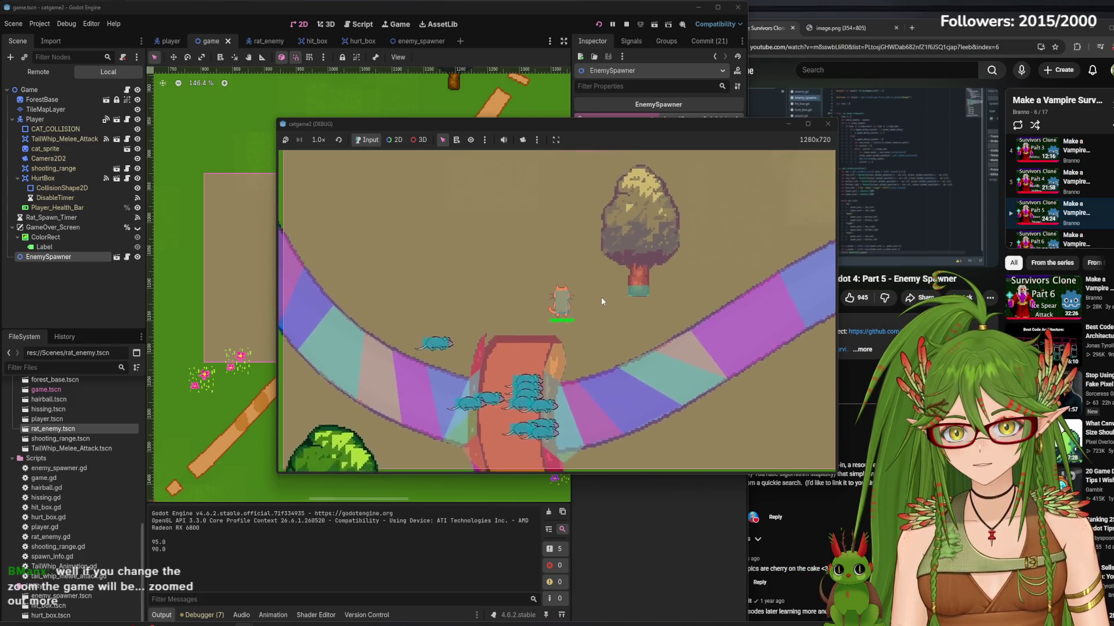
key(Up)
key(Right)
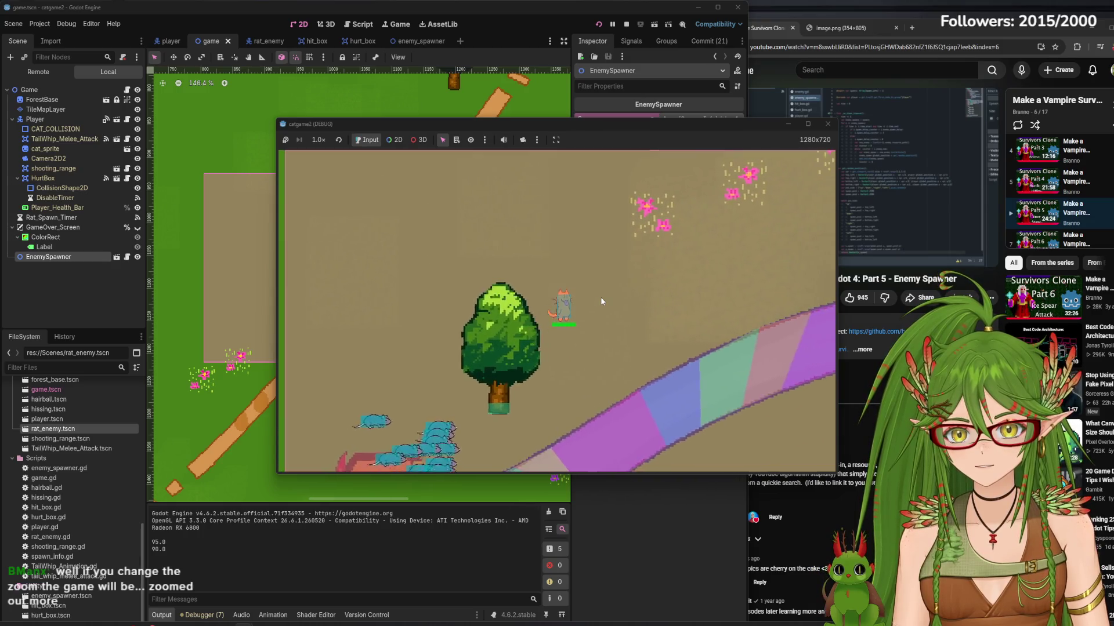
key(Up)
key(Right)
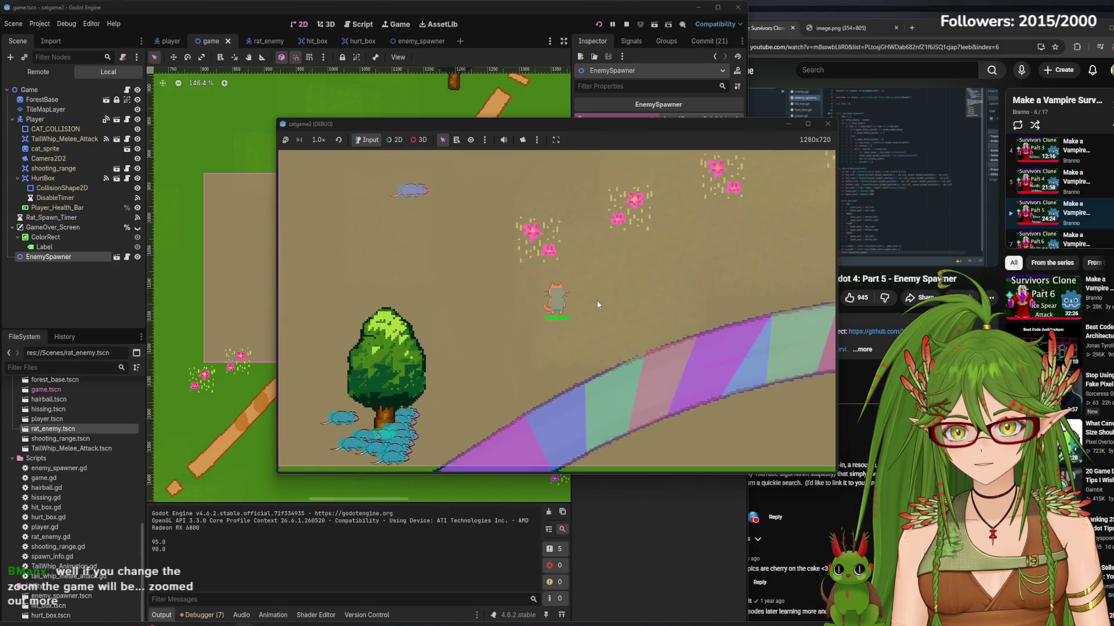
key(Up)
key(Right)
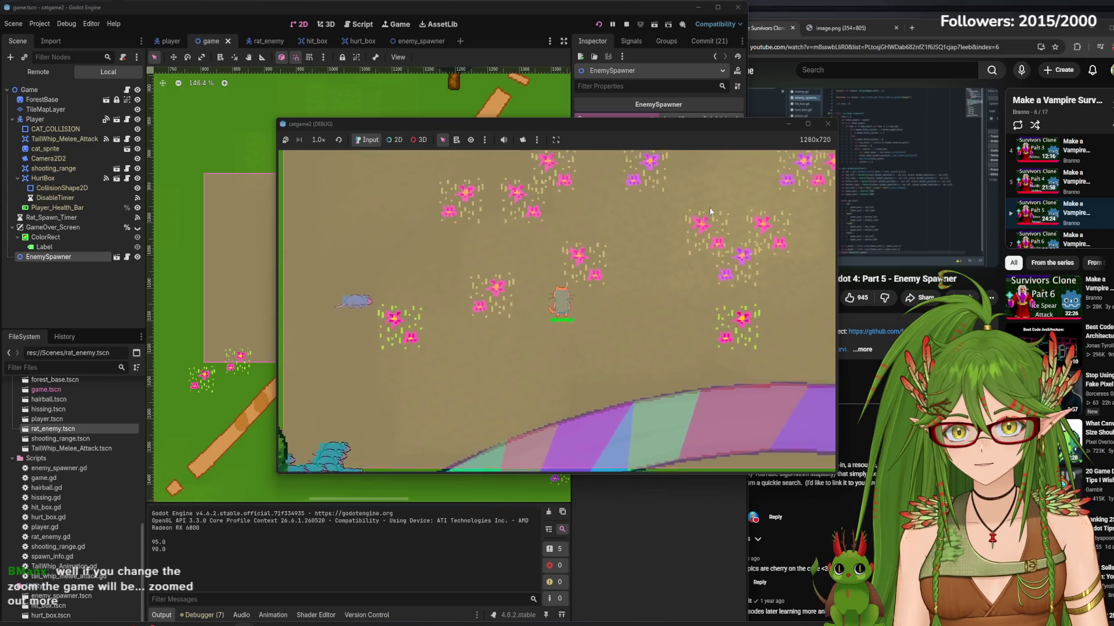
key(Up)
key(Right)
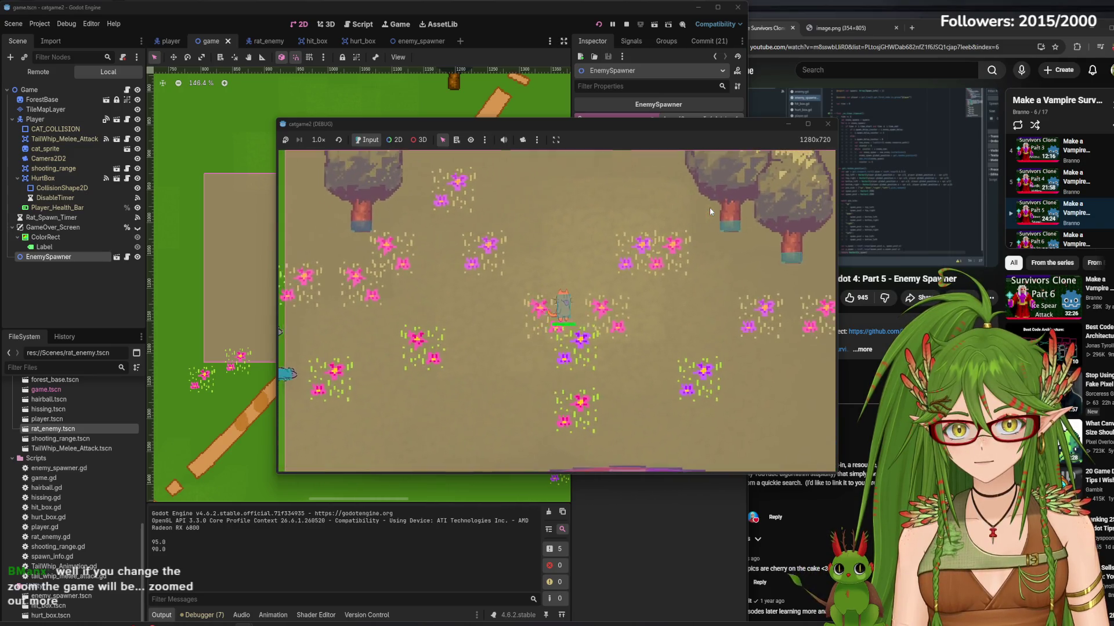
key(Right)
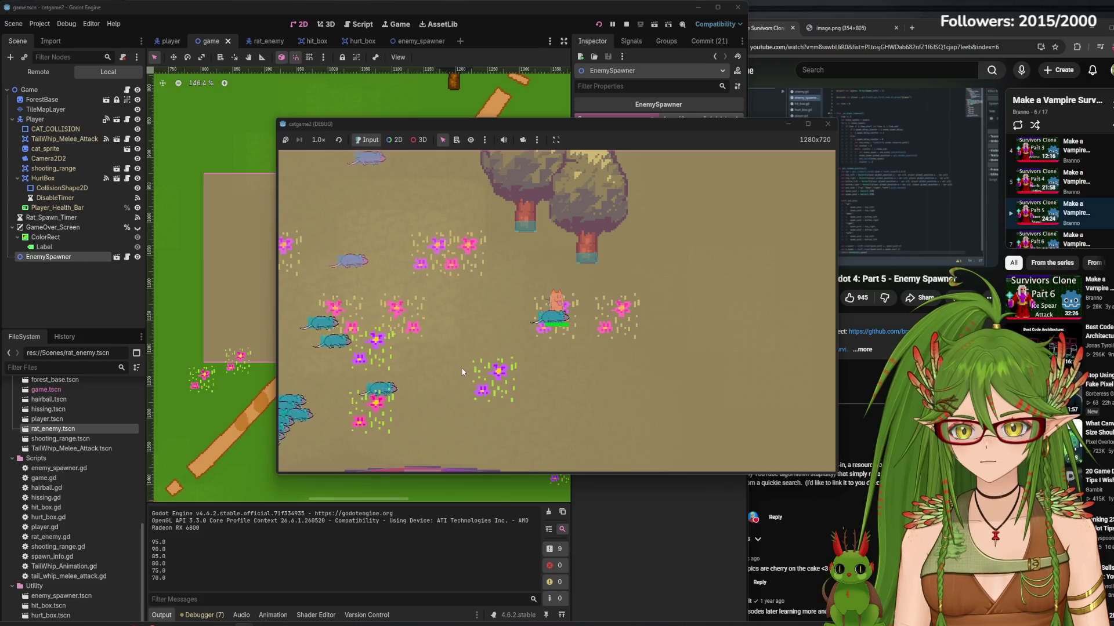
key(Right)
key(Right)
key(Down)
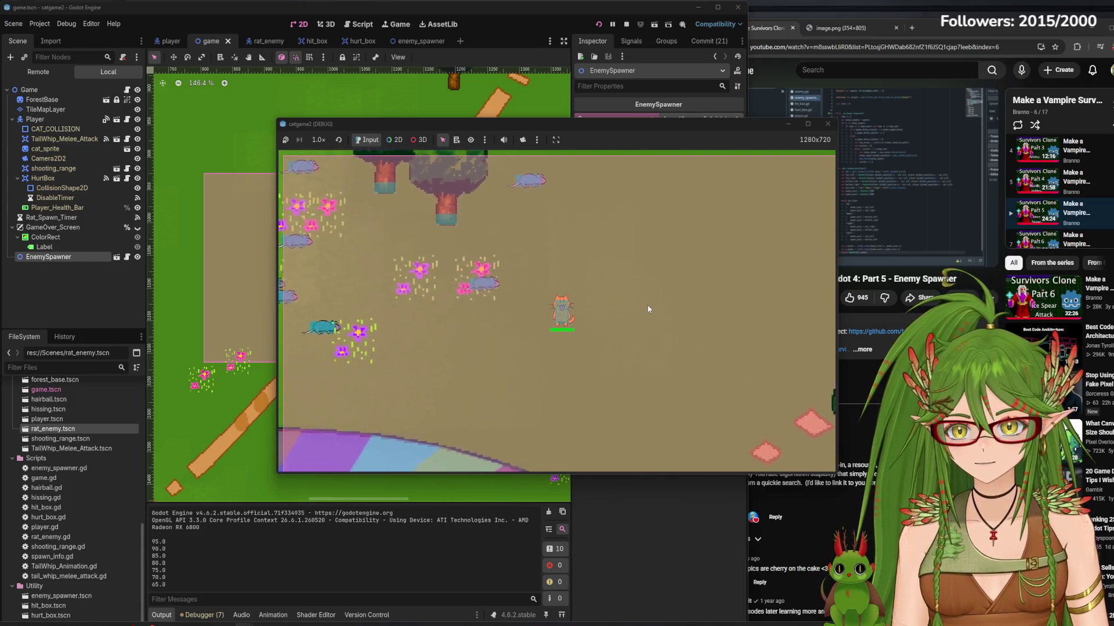
key(Down)
key(Right)
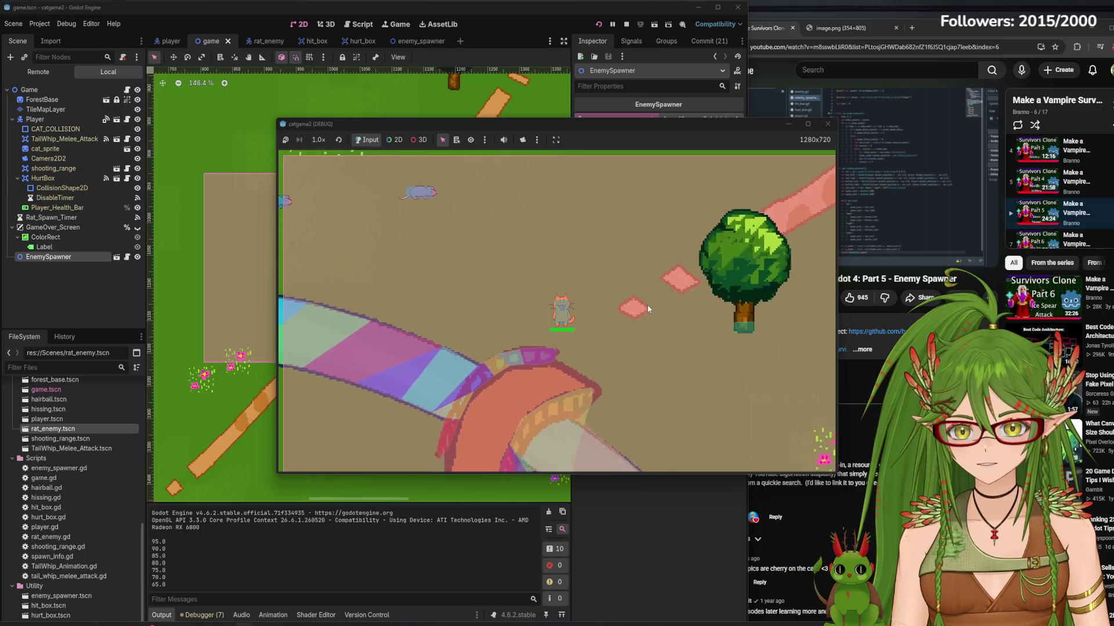
key(Down)
key(Left)
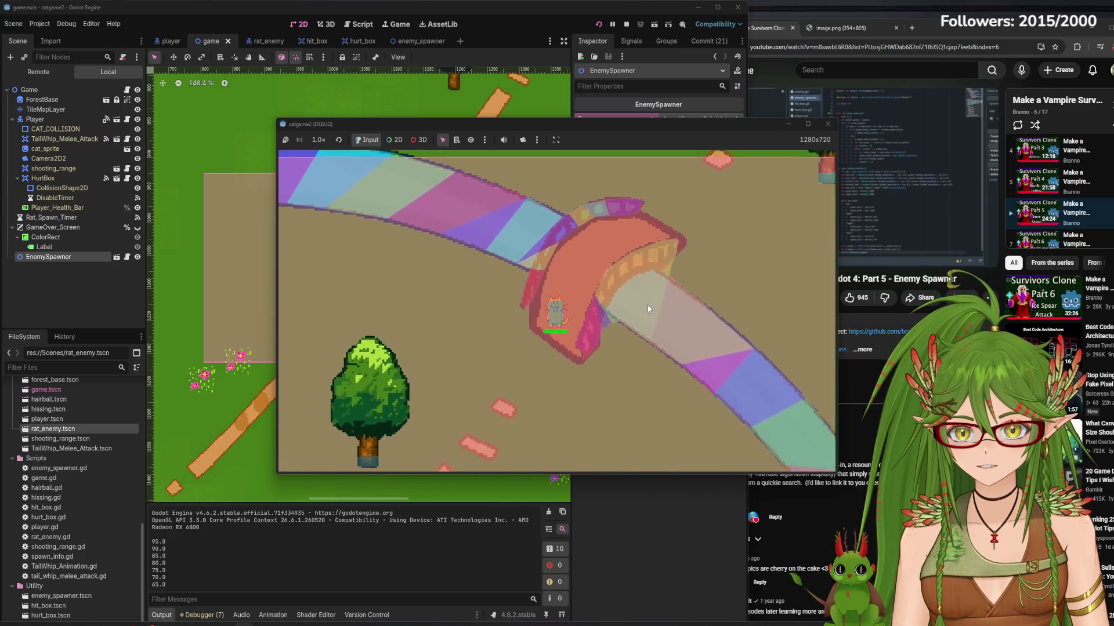
key(Down)
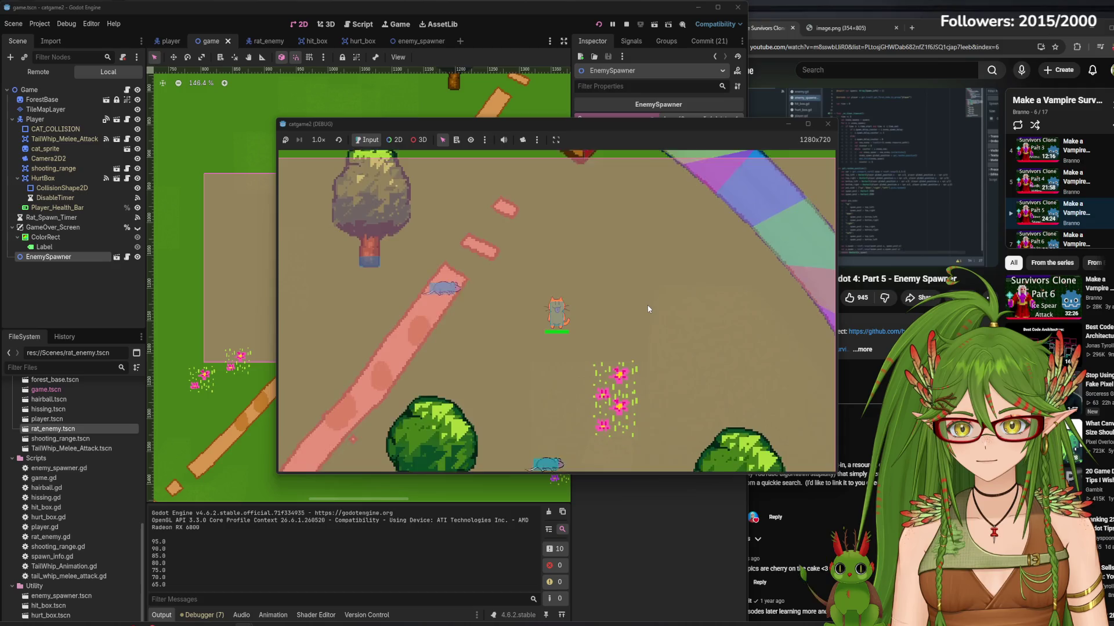
key(Down)
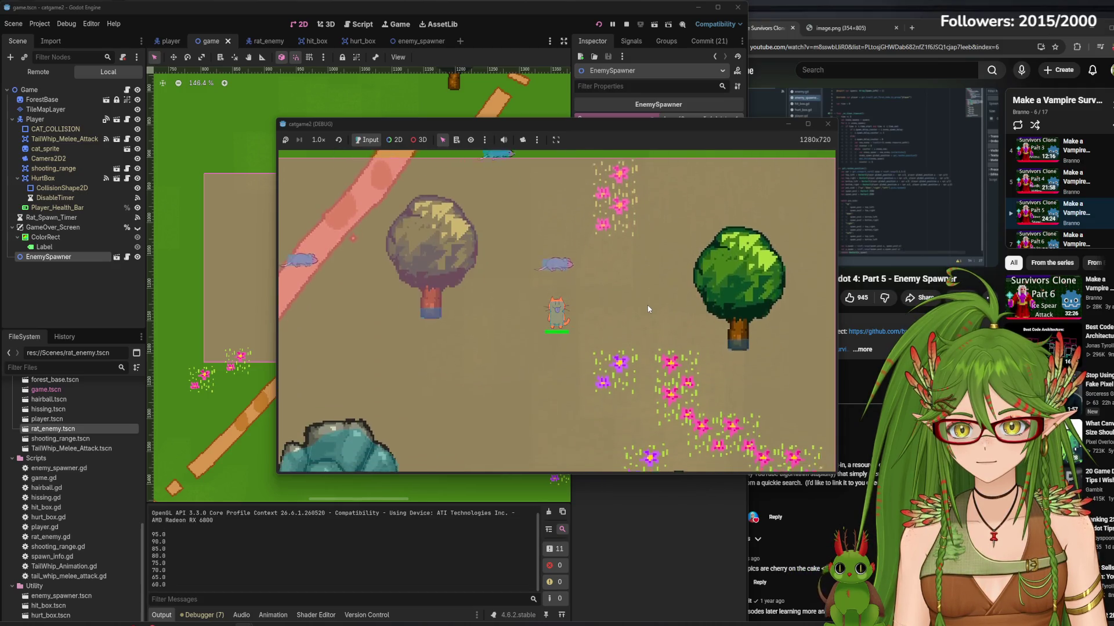
key(Down)
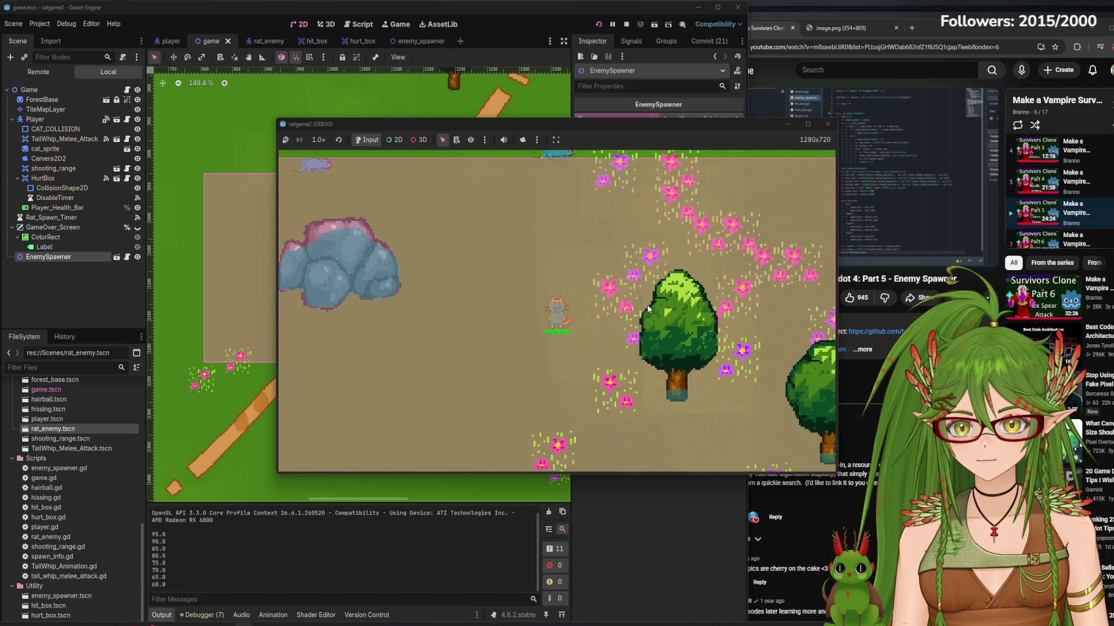
key(Down)
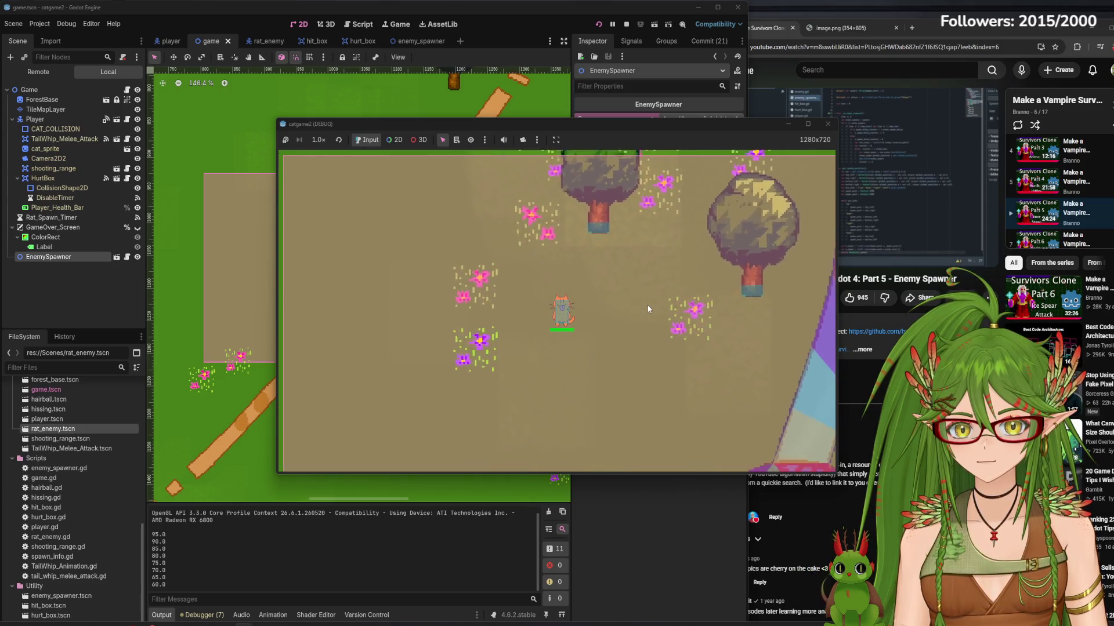
key(Down)
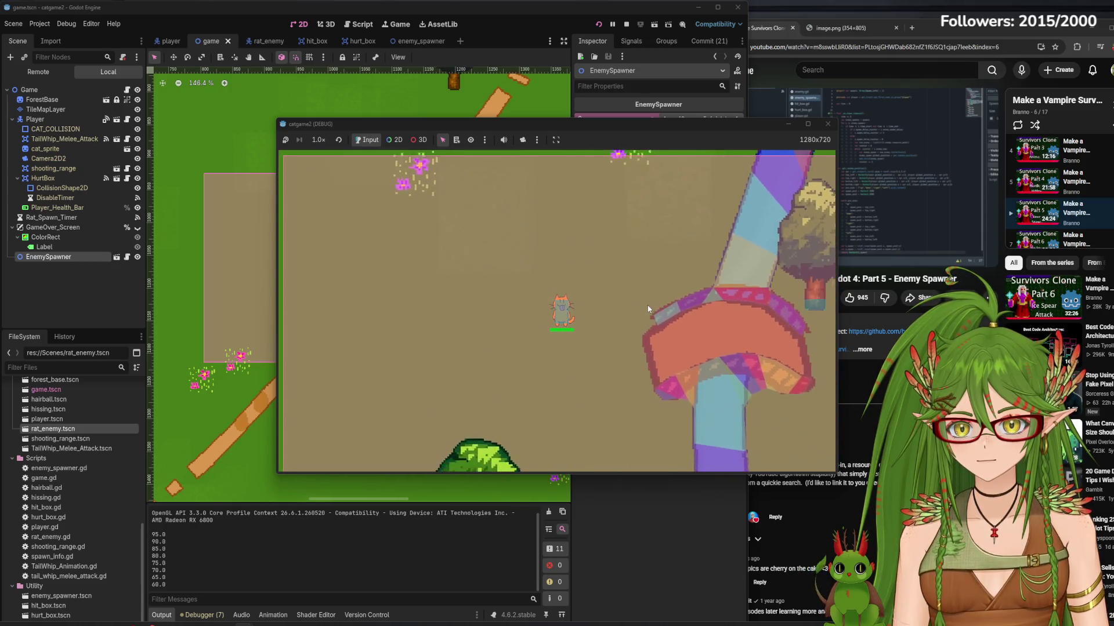
key(Right)
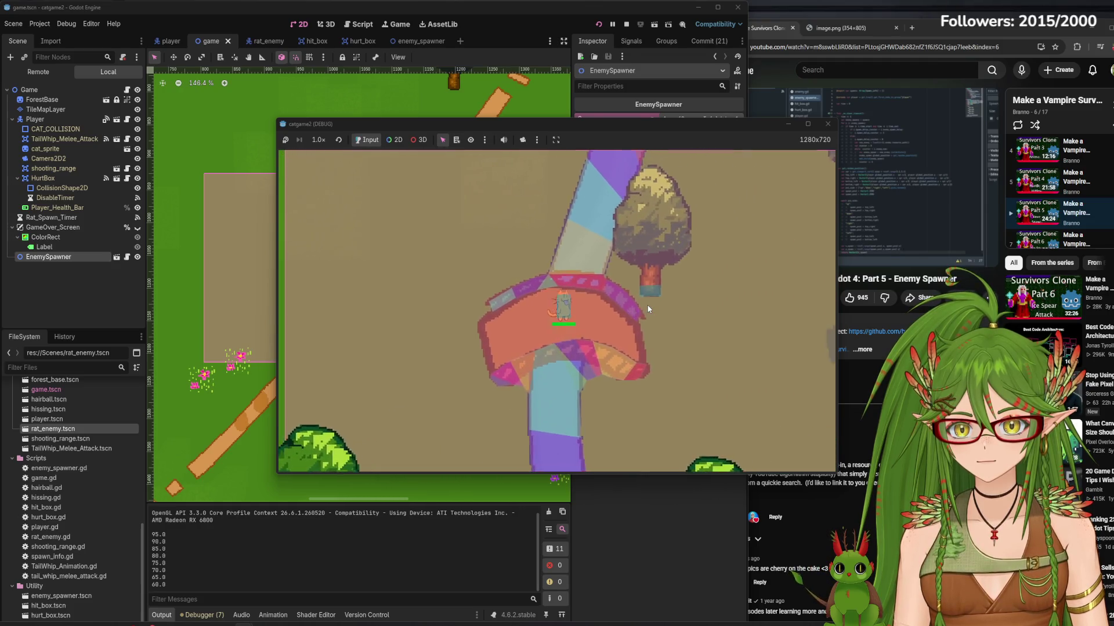
key(Right)
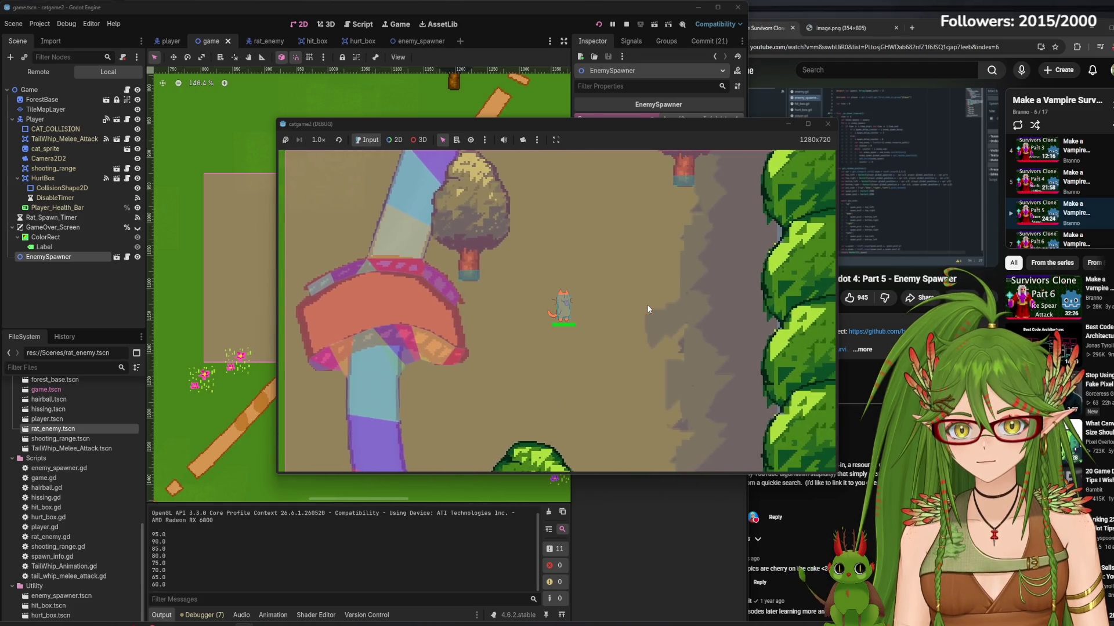
key(Right)
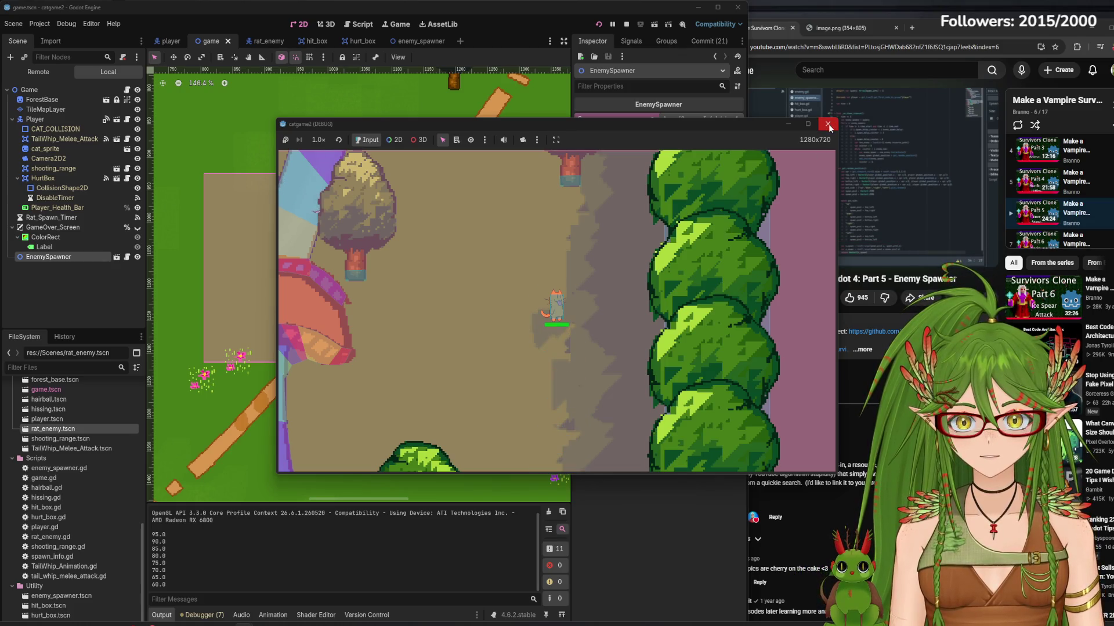
- Stop the test, set the spawn entry's Time End to 180, then save and rerun
click(829, 124)
click(685, 150)
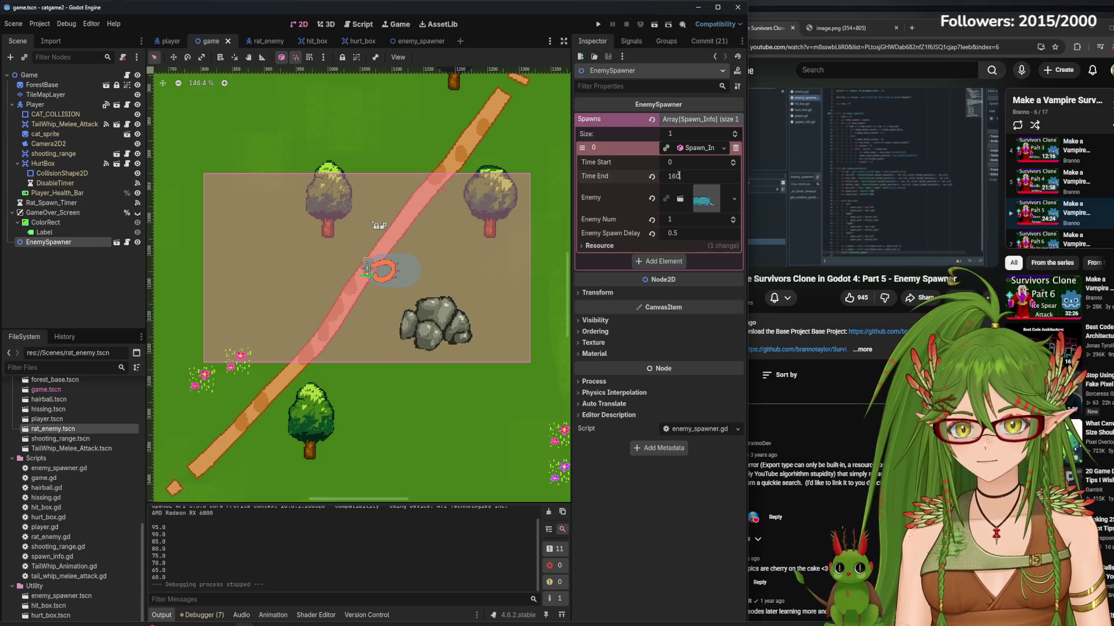
key(F5)
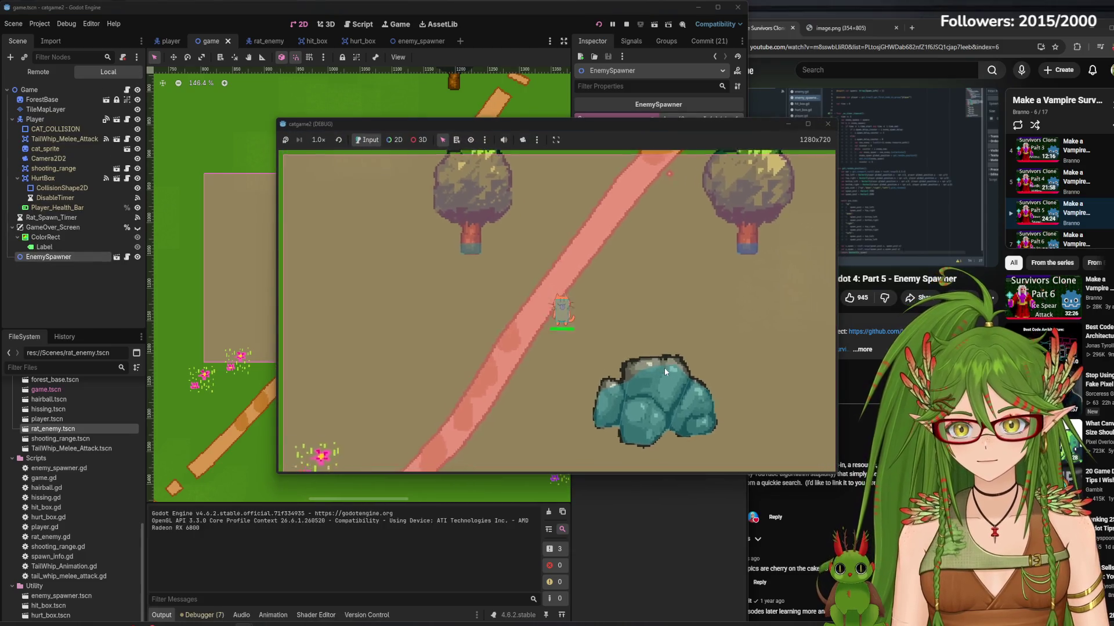
- Walk the cat down-right, then up-left with WASD while rats arrive from off-screen
key(d)
key(s)
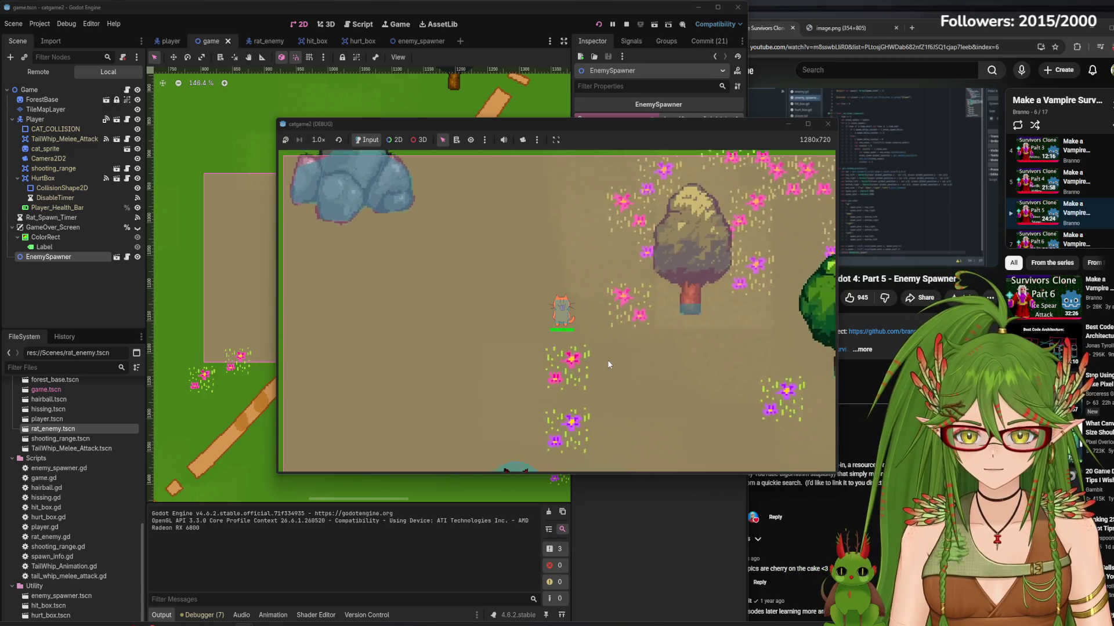
key(s)
key(s)
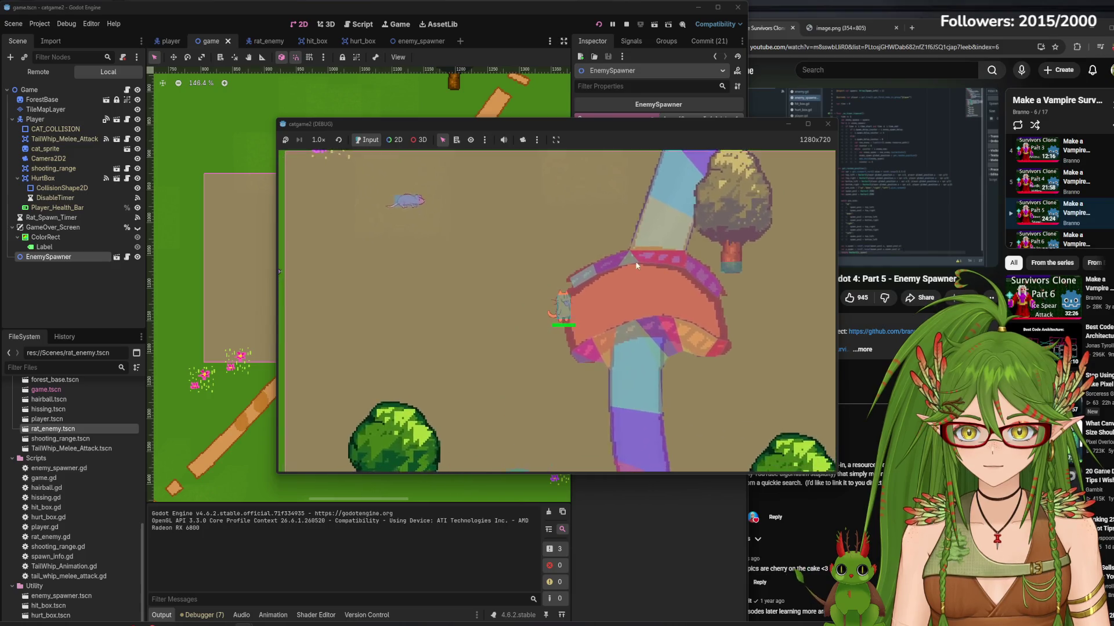
key(d)
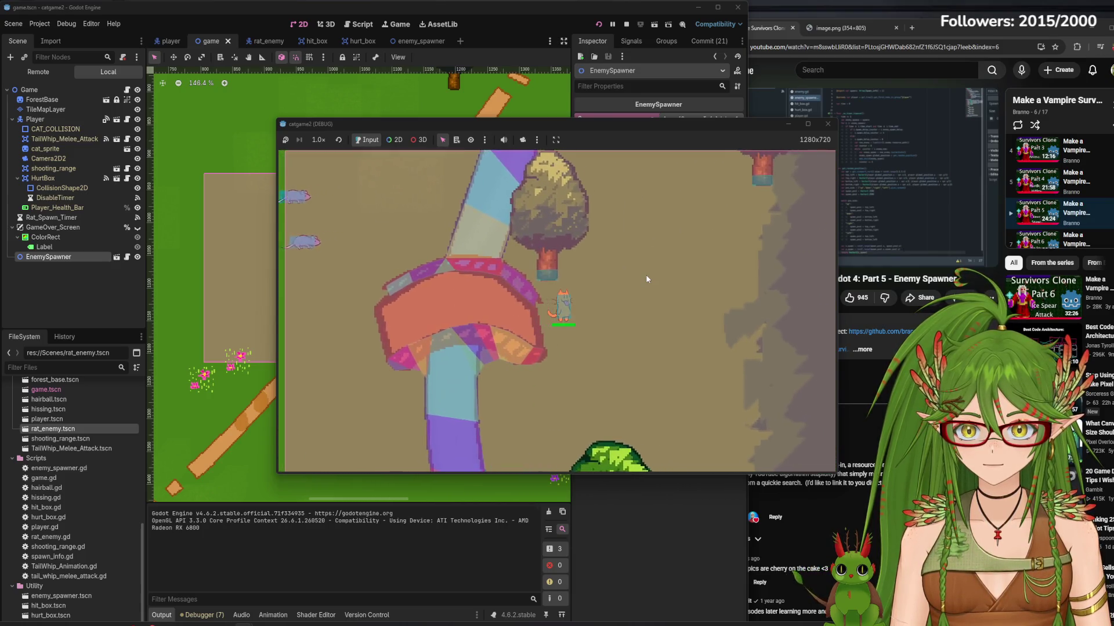
key(d)
key(s)
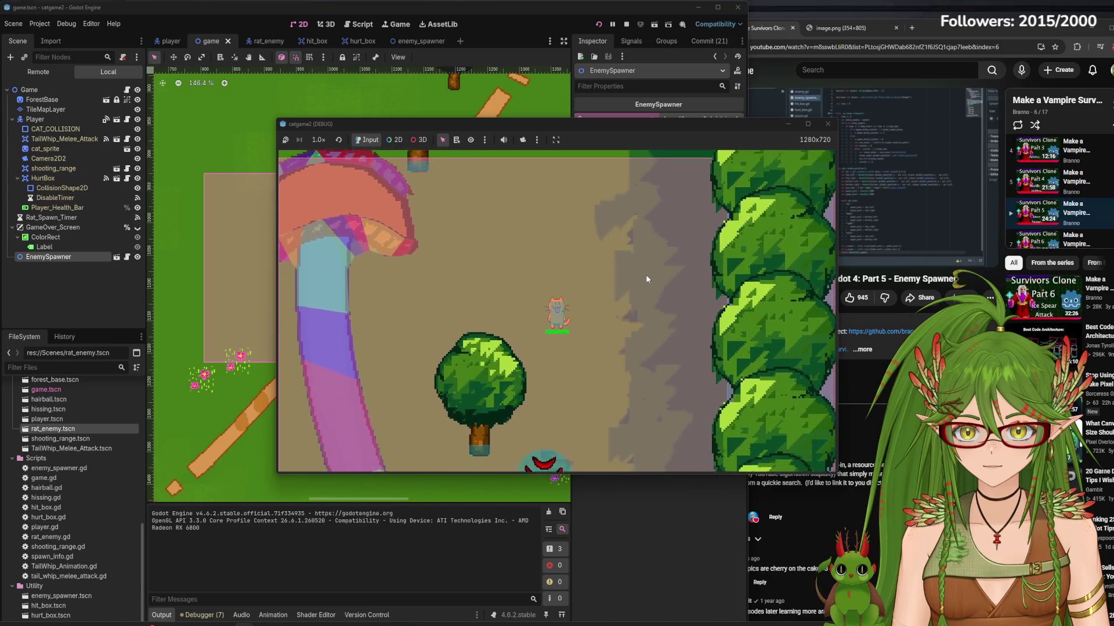
key(s)
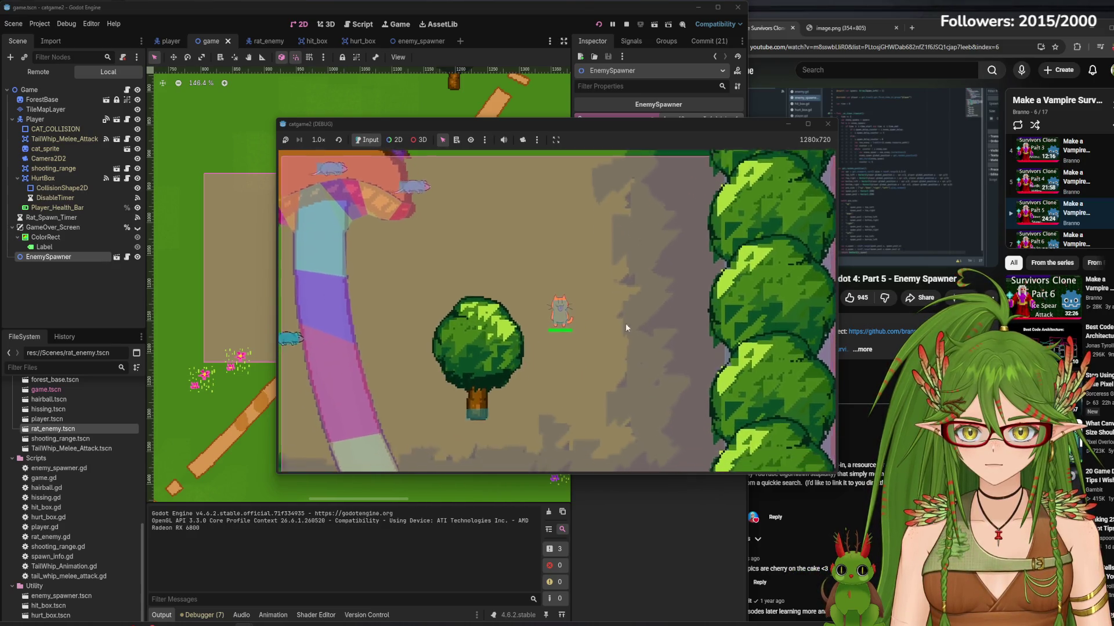
key(s)
key(d)
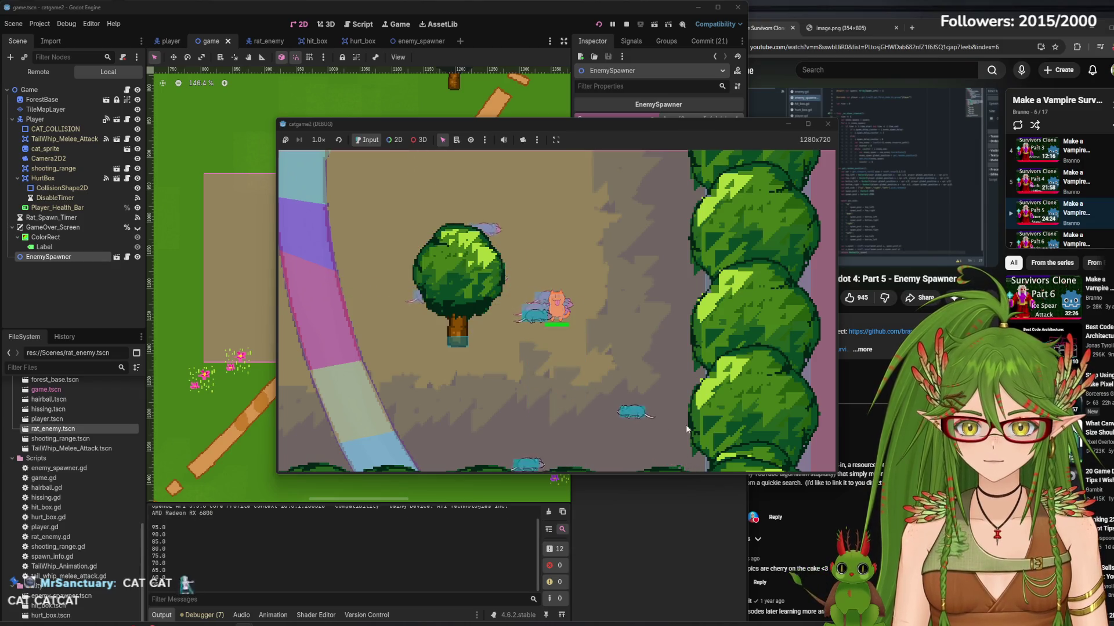
key(s)
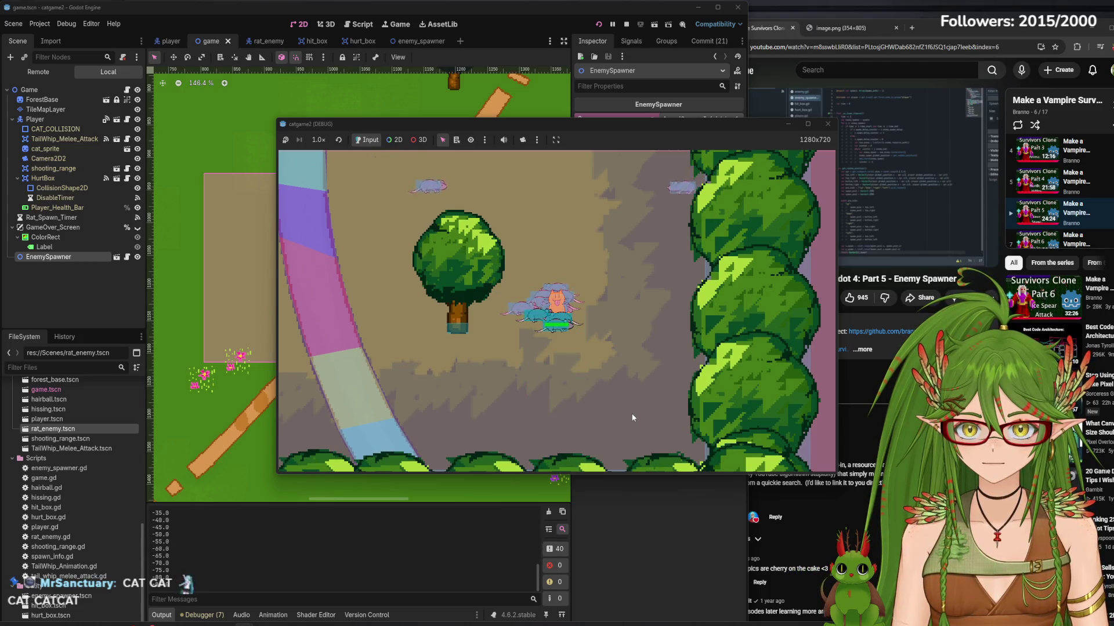
key(w)
key(a)
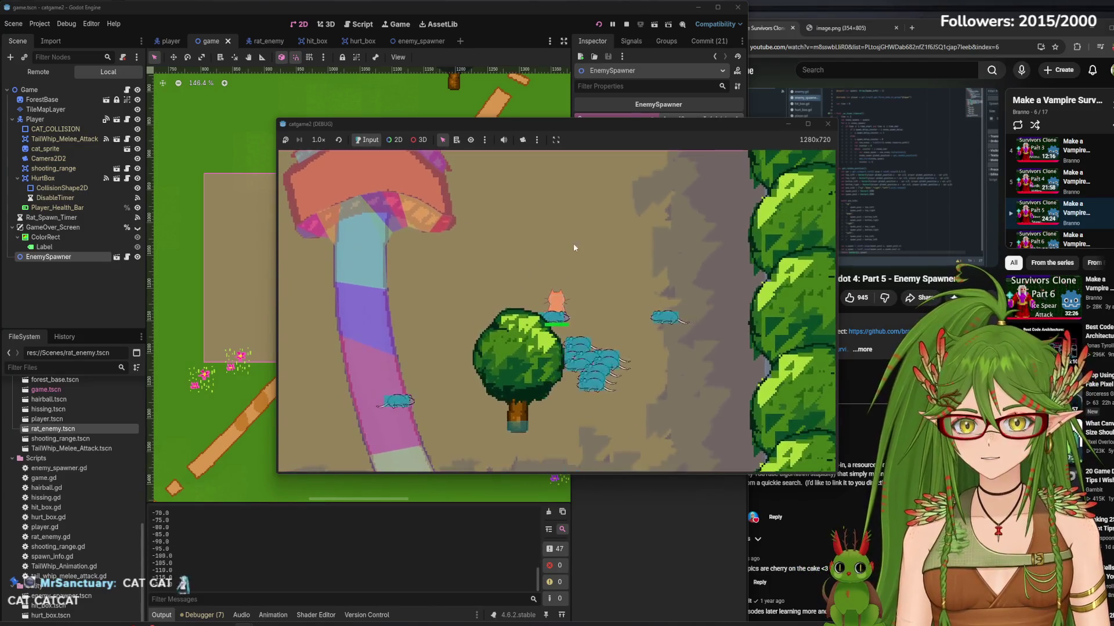
key(w)
key(a)
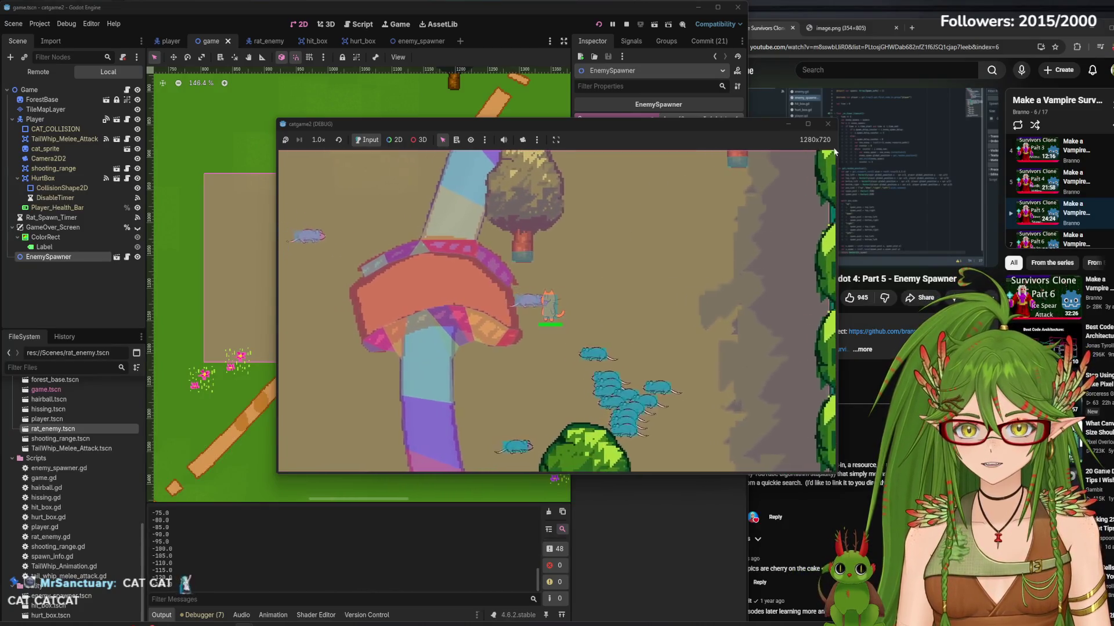
key(a)
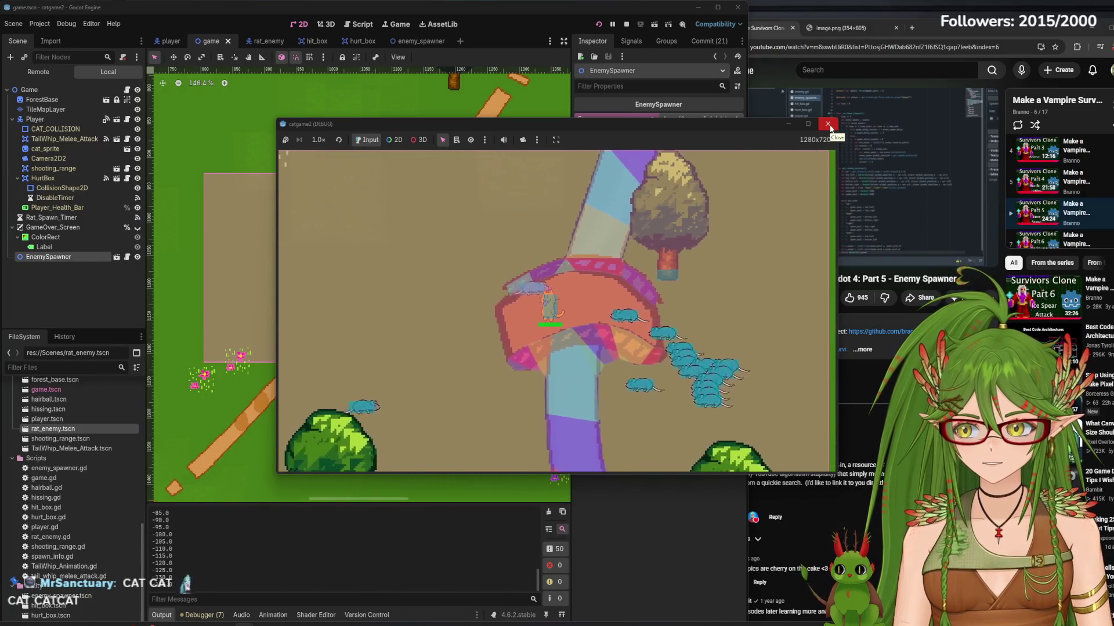
key(a)
key(w)
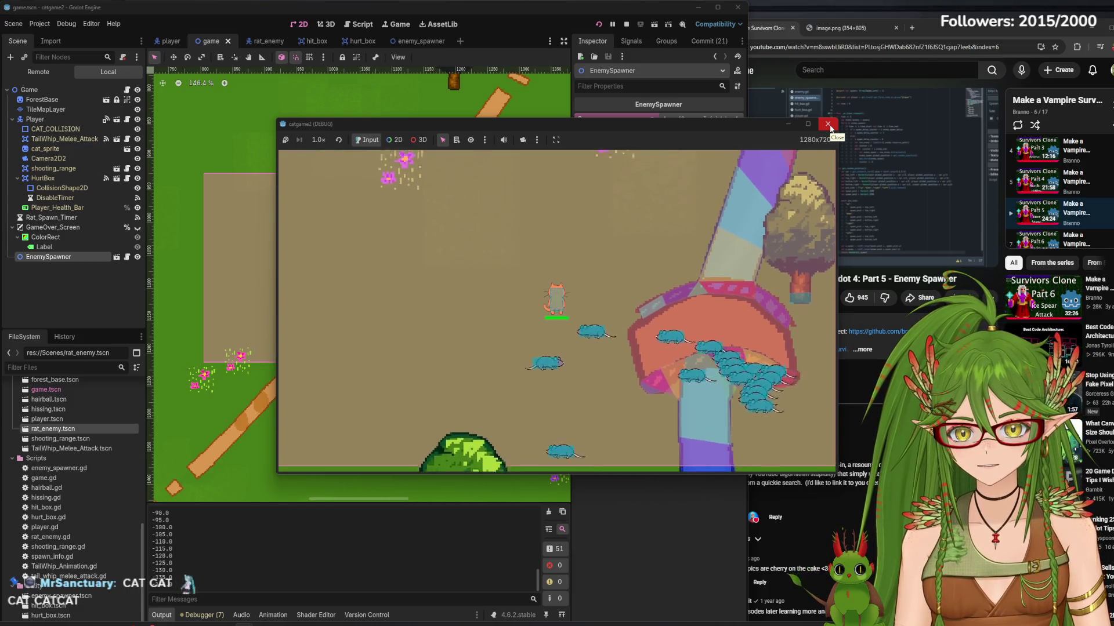
key(a)
key(w)
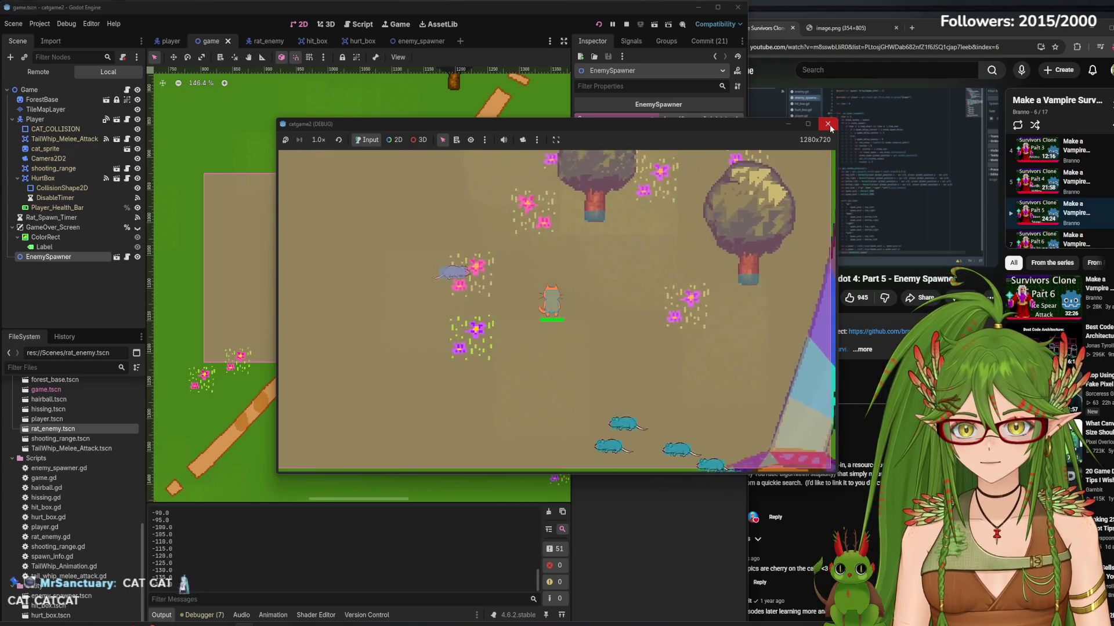
key(a)
key(w)
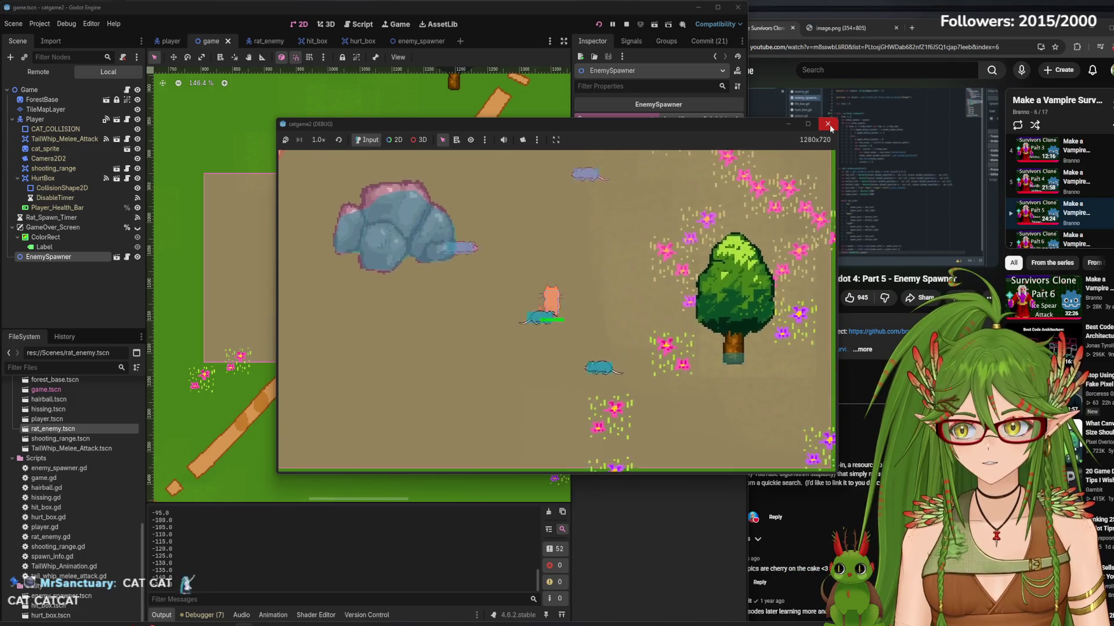
- Steer the cat through the rat swarm, then stop the test run
key(s)
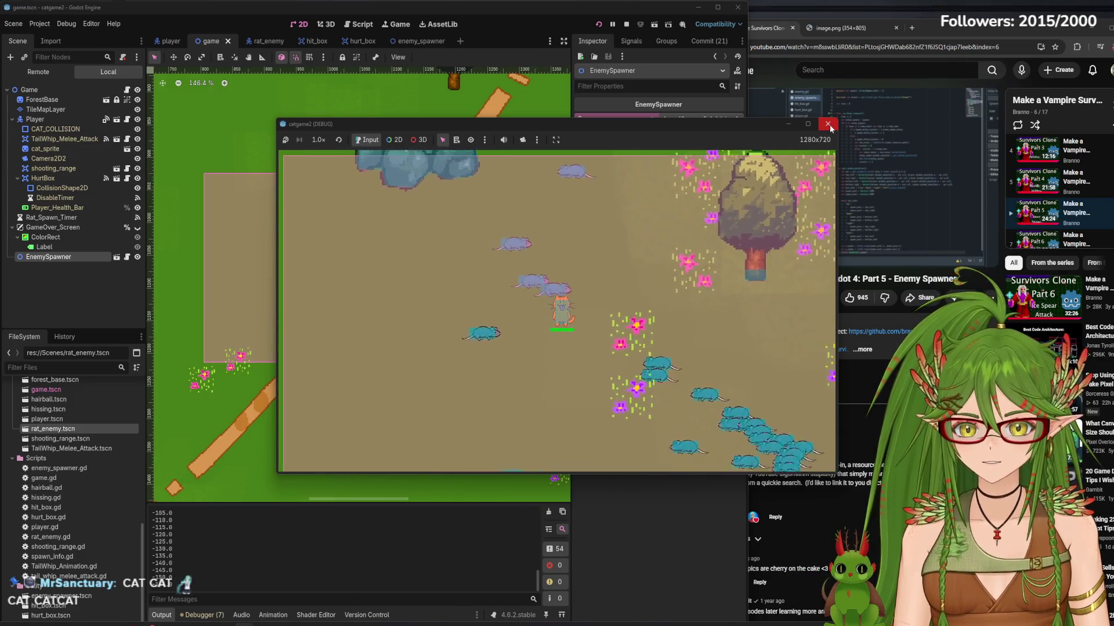
key(s)
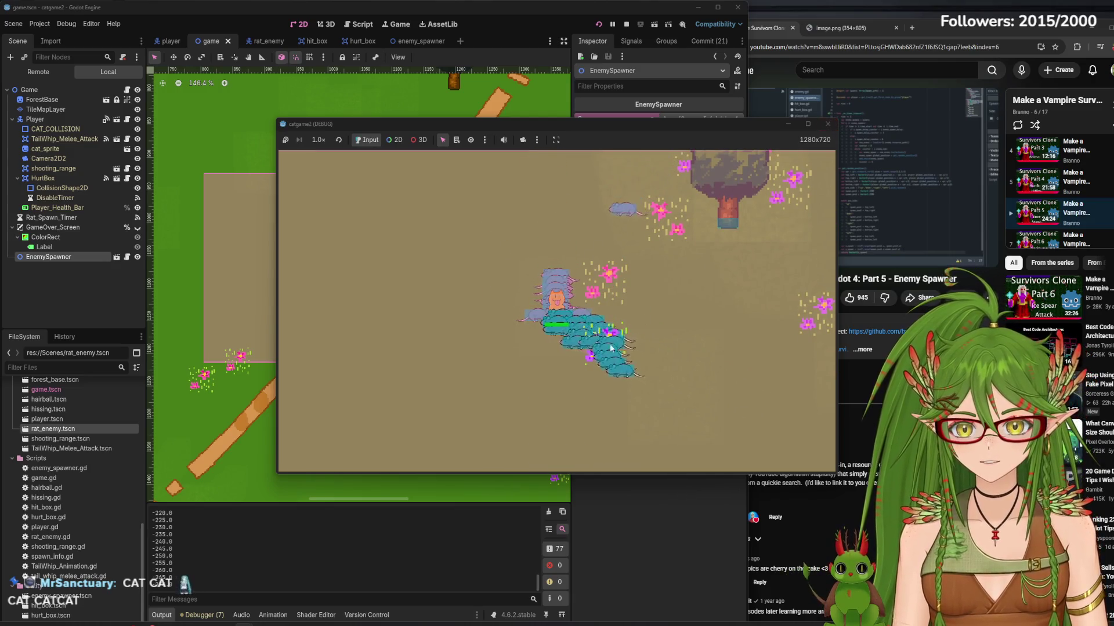
key(a)
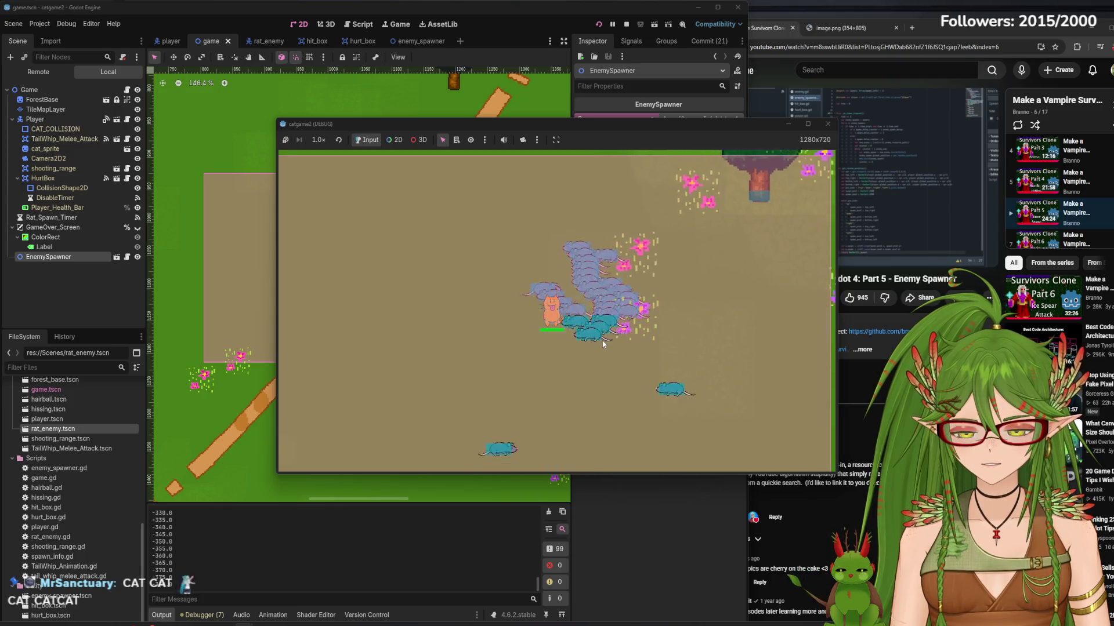
key(a)
key(s)
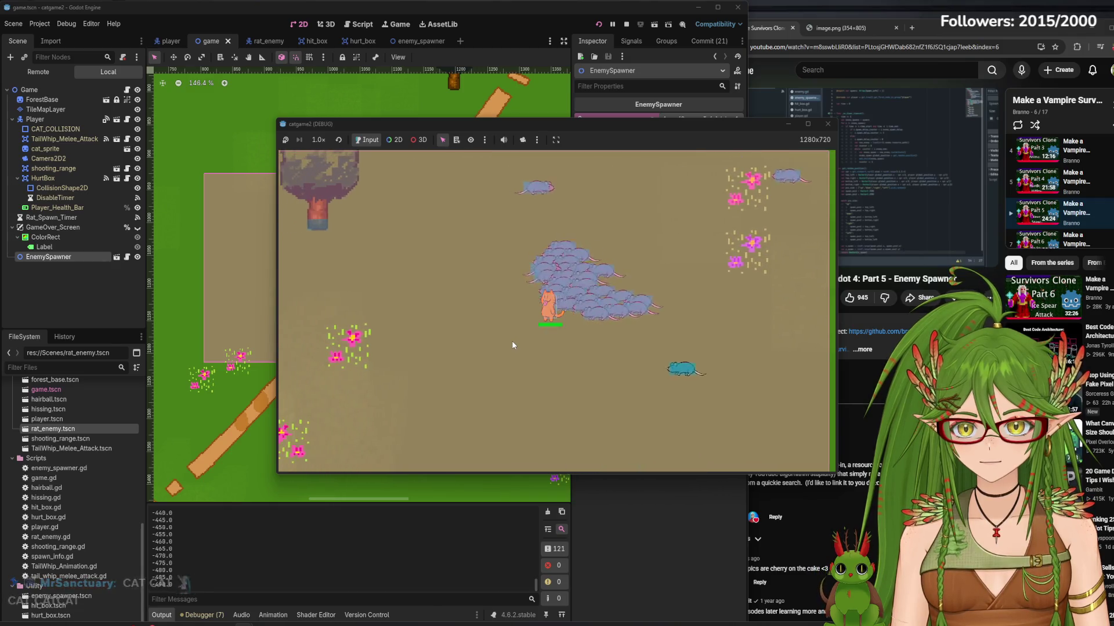
key(a)
key(s)
key(a)
key(s)
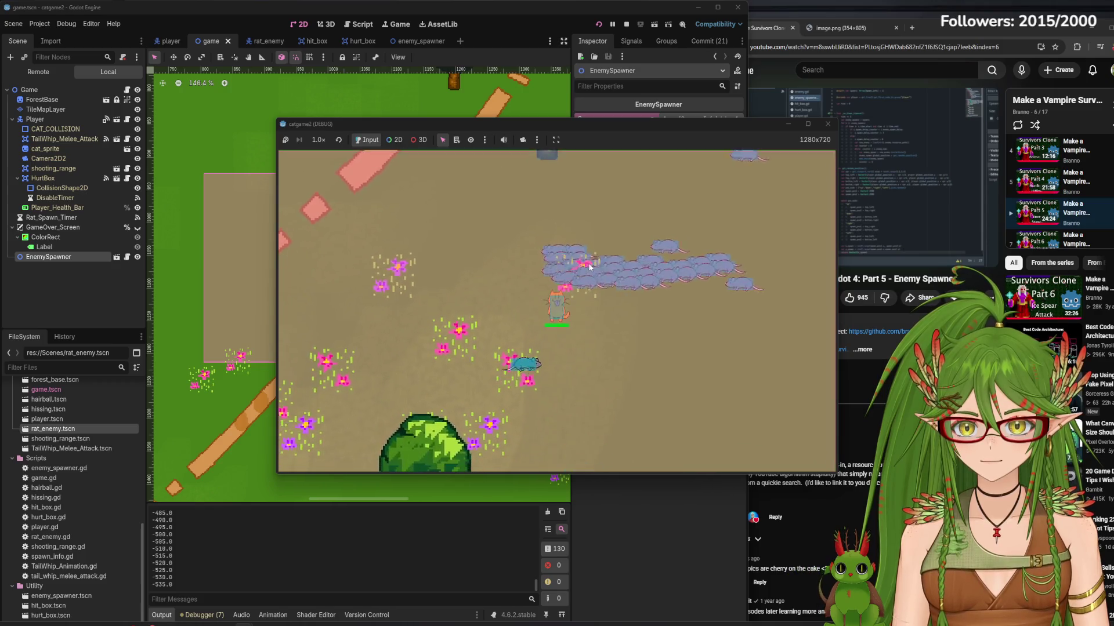
key(d)
key(s)
key(a)
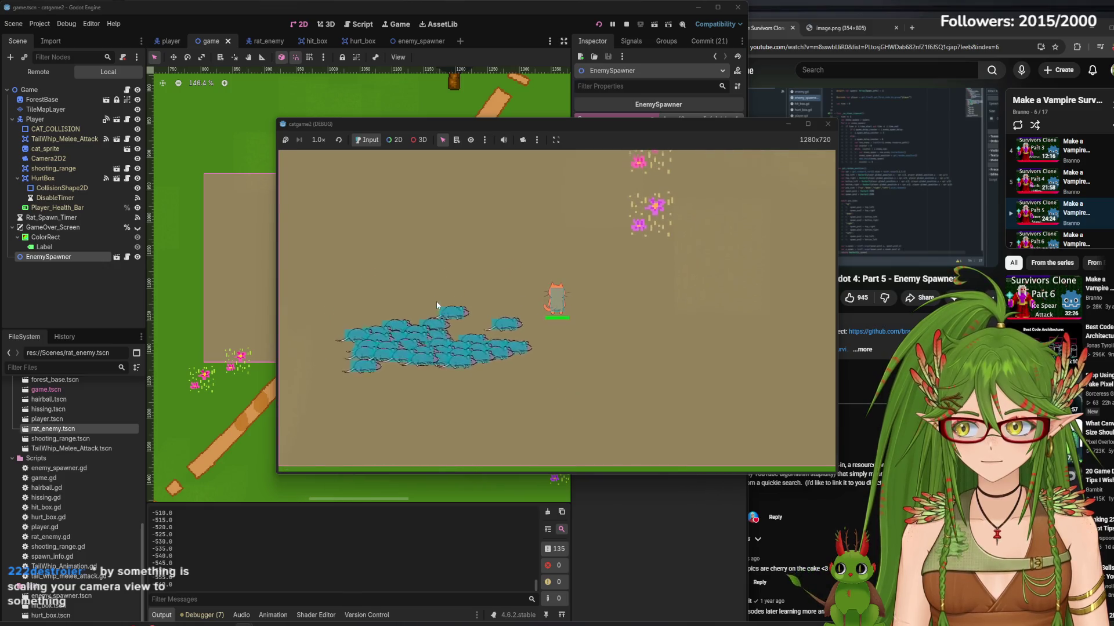
key(w)
key(a)
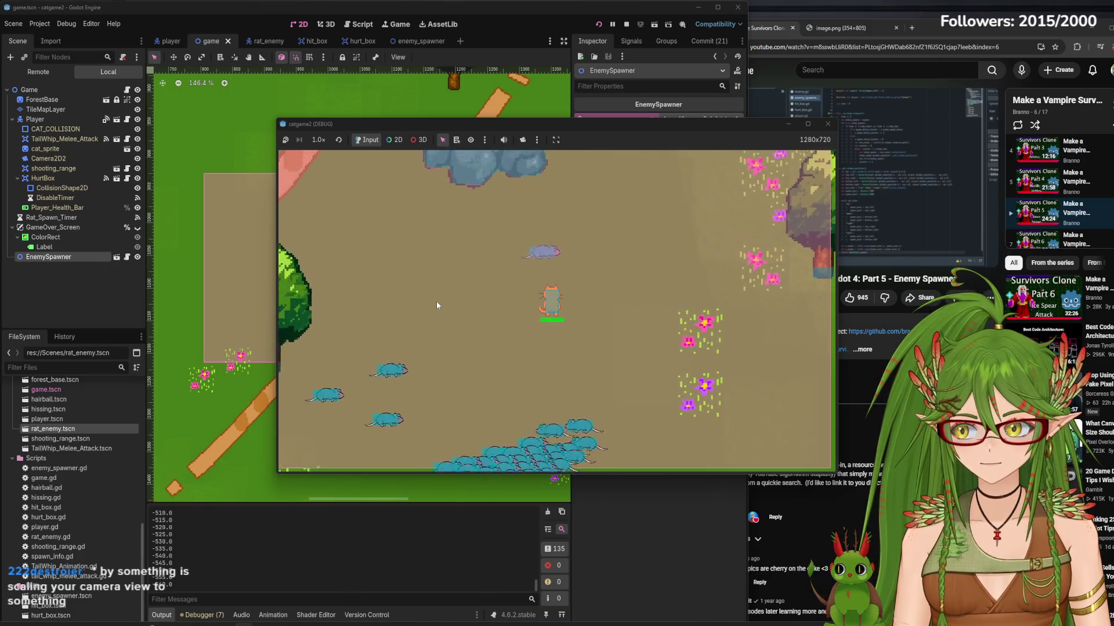
key(w)
key(a)
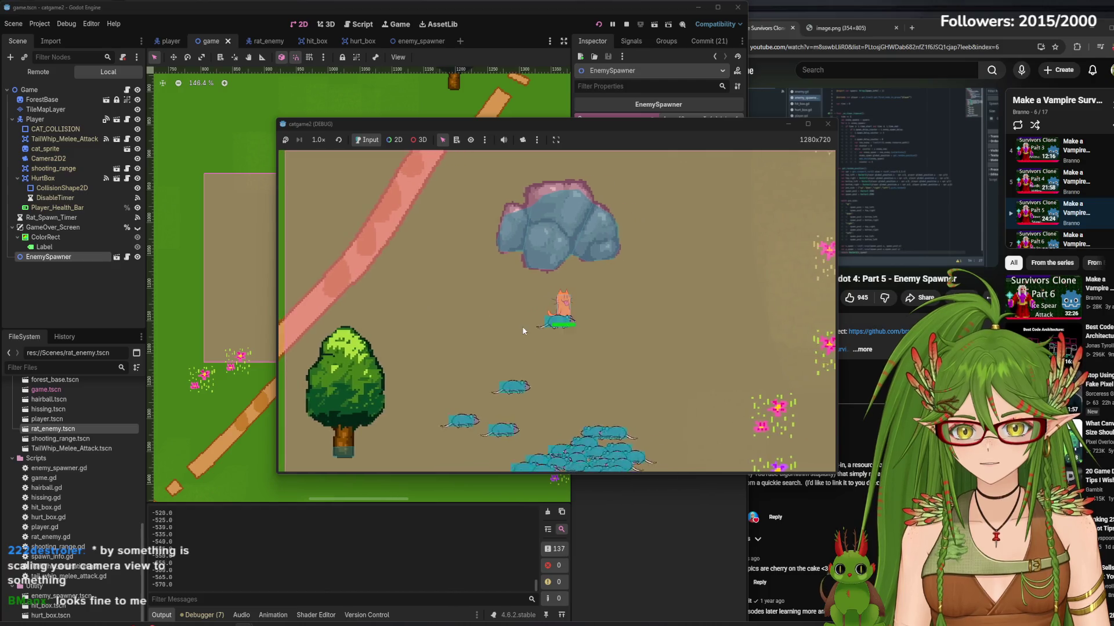
key(d)
key(s)
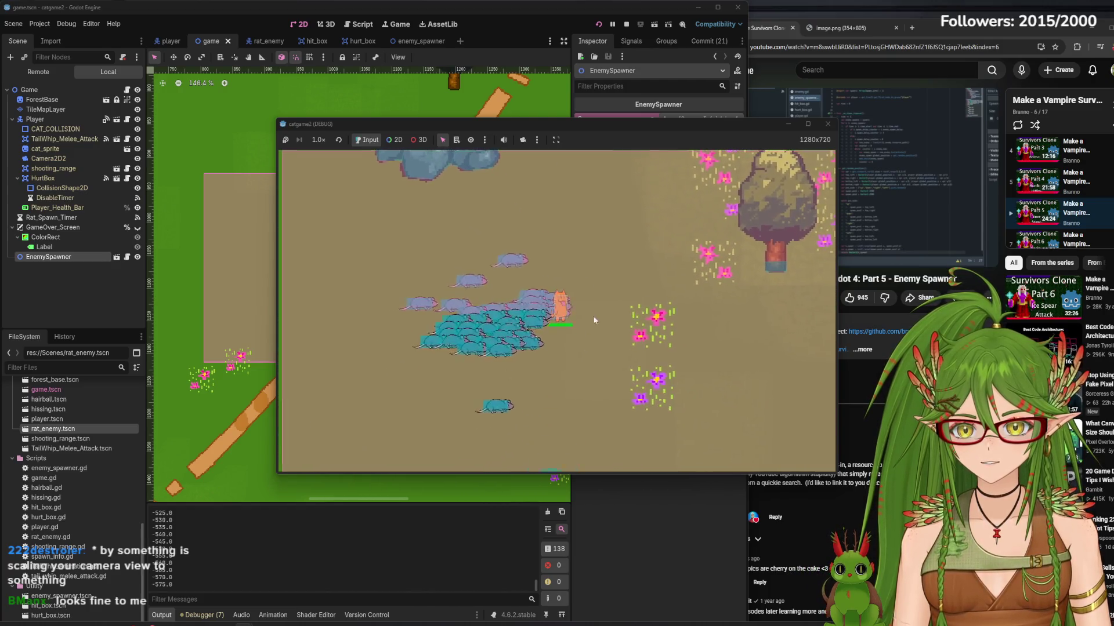
key(w)
key(d)
key(w)
key(a)
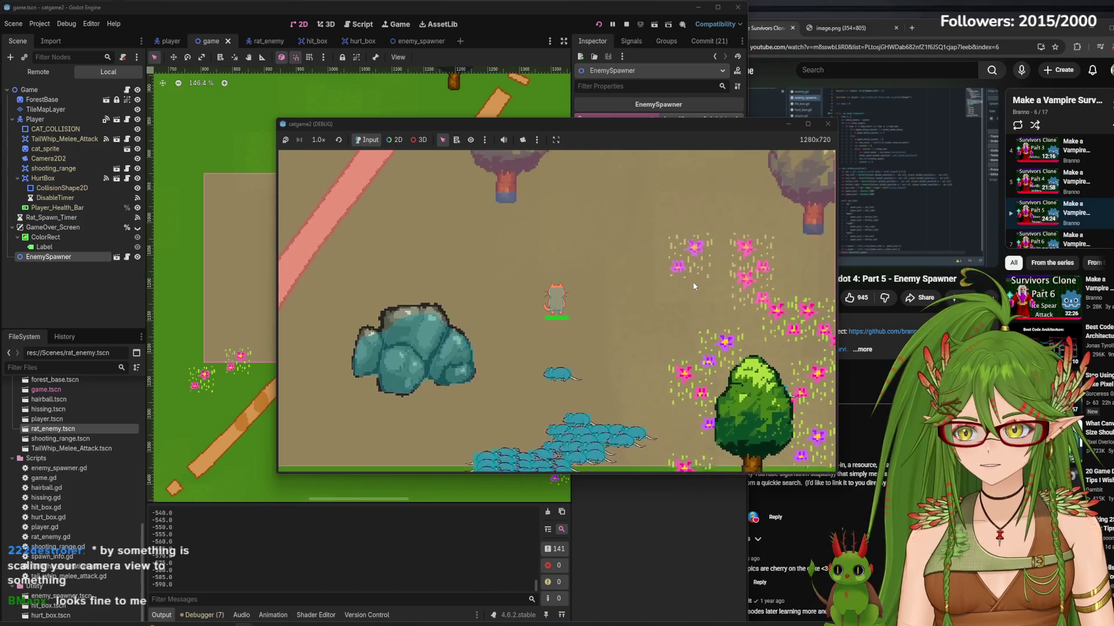
key(w)
key(a)
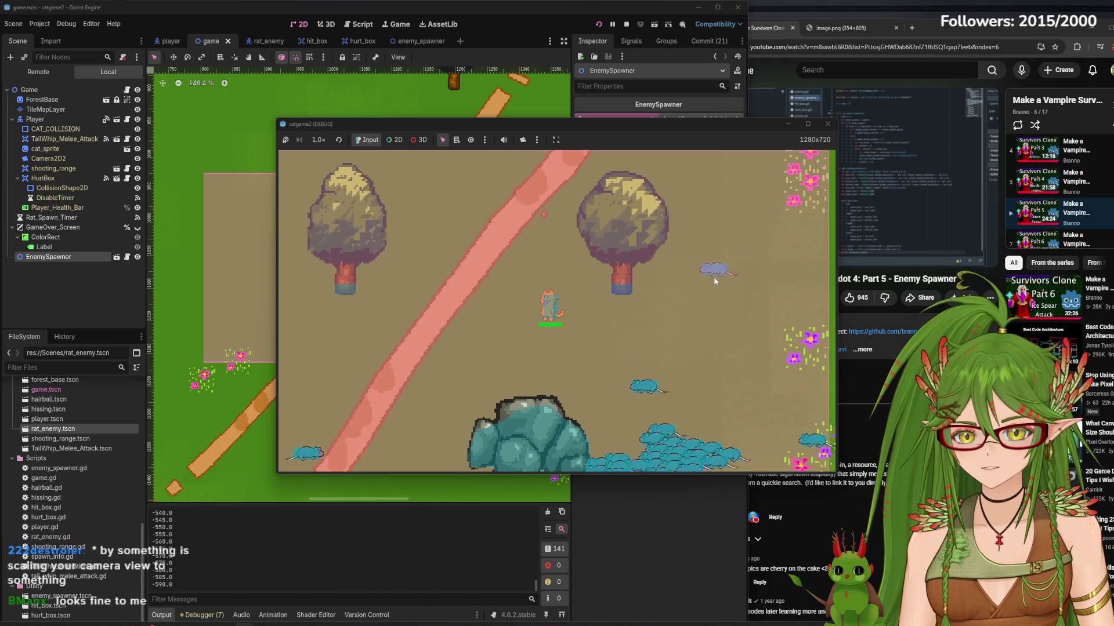
click(826, 124)
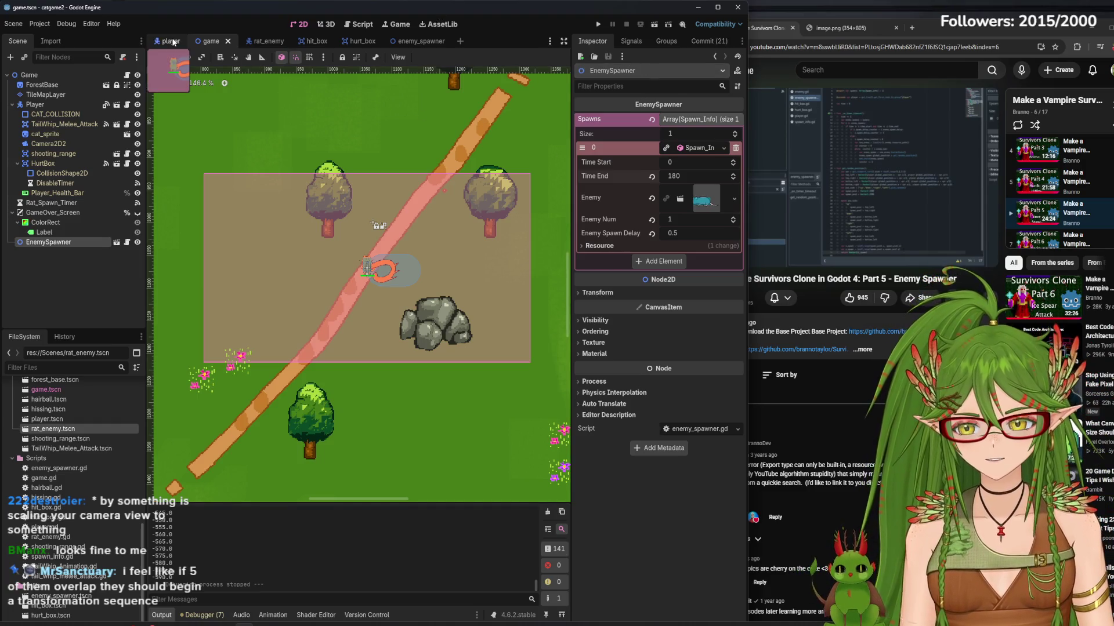
- Change the player scene's Camera2D zoom, save, and run the game with F5
click(173, 41)
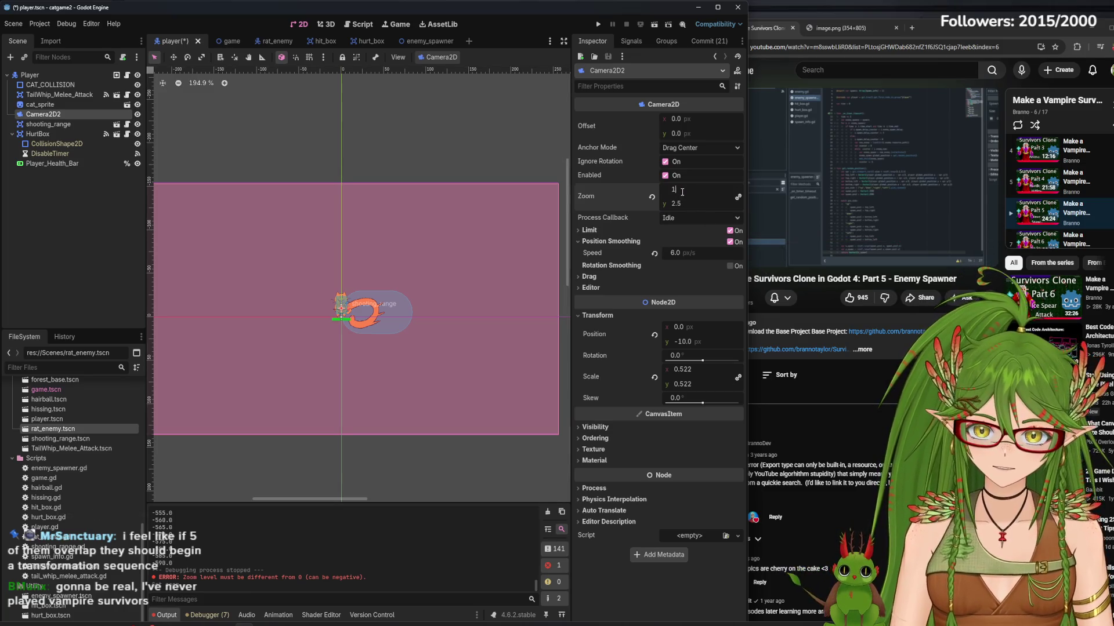
key(F5)
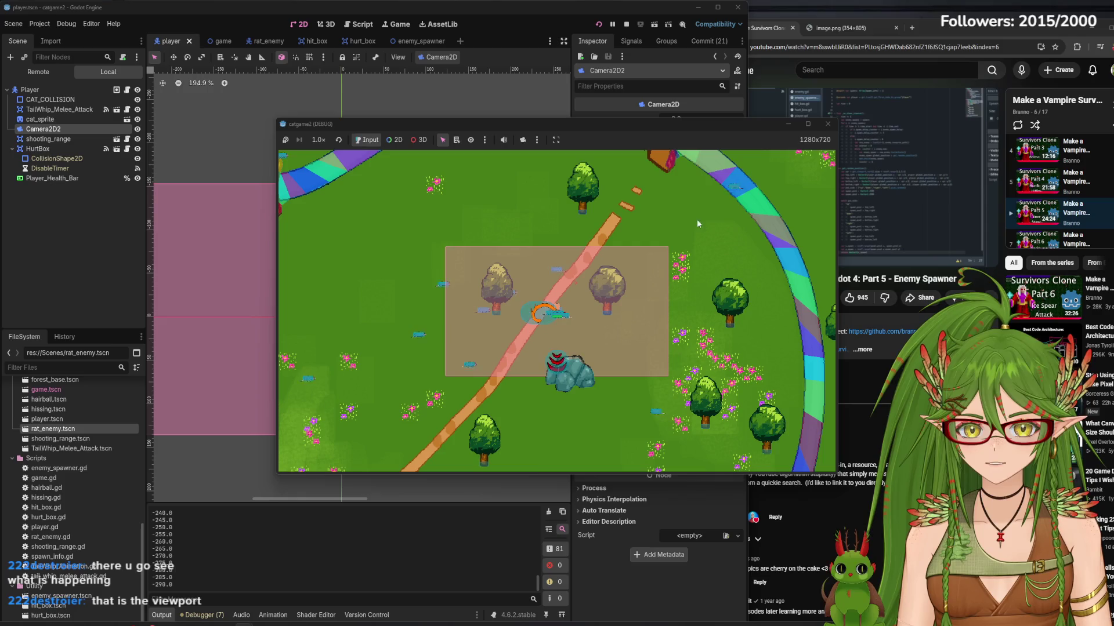
- Walk the cat across the wide map view watching rats spawn, then stop with F8
key(Down)
key(Left)
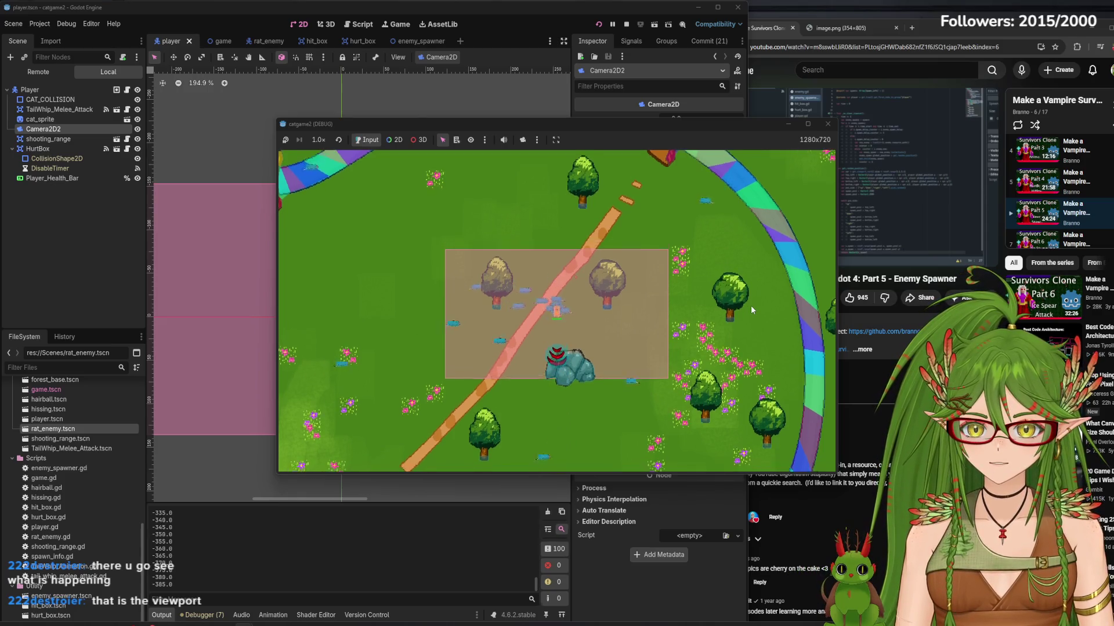
key(Up)
key(Right)
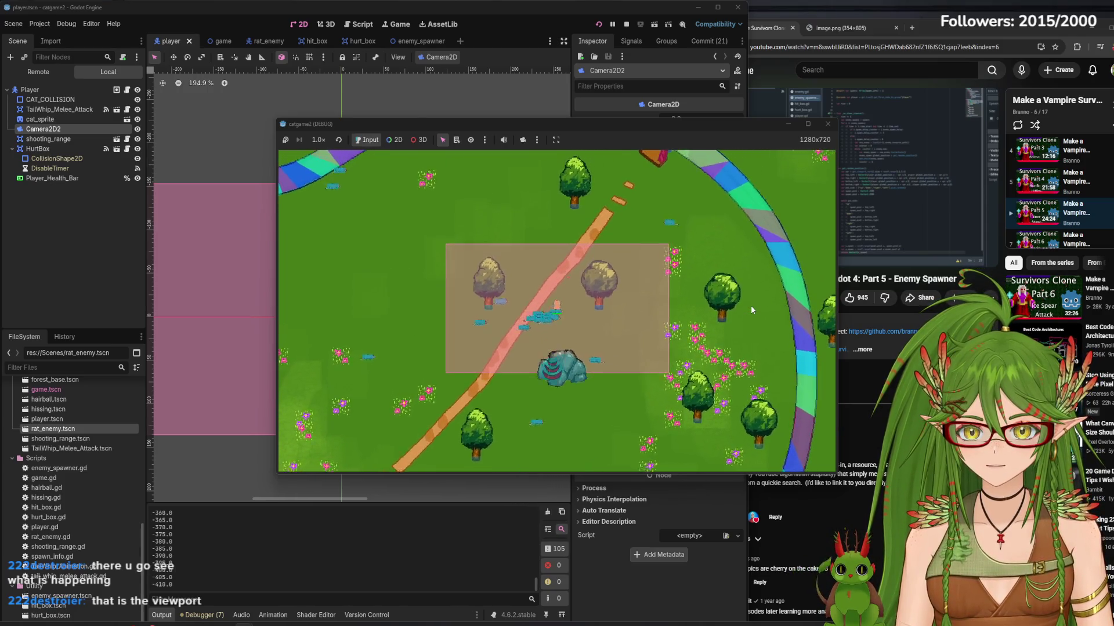
key(Left)
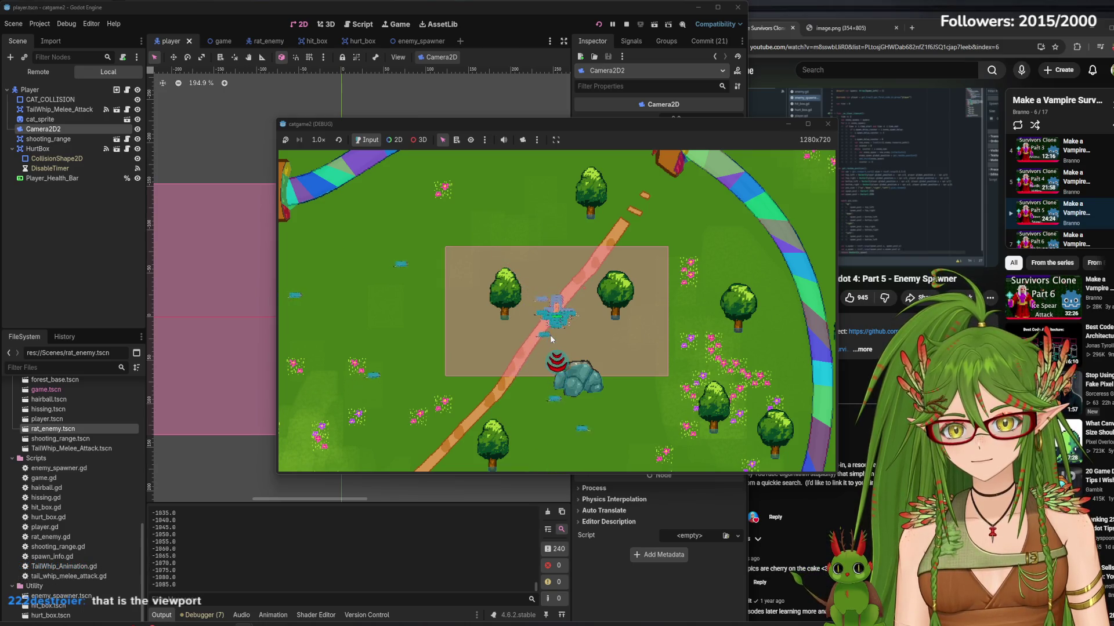
key(w)
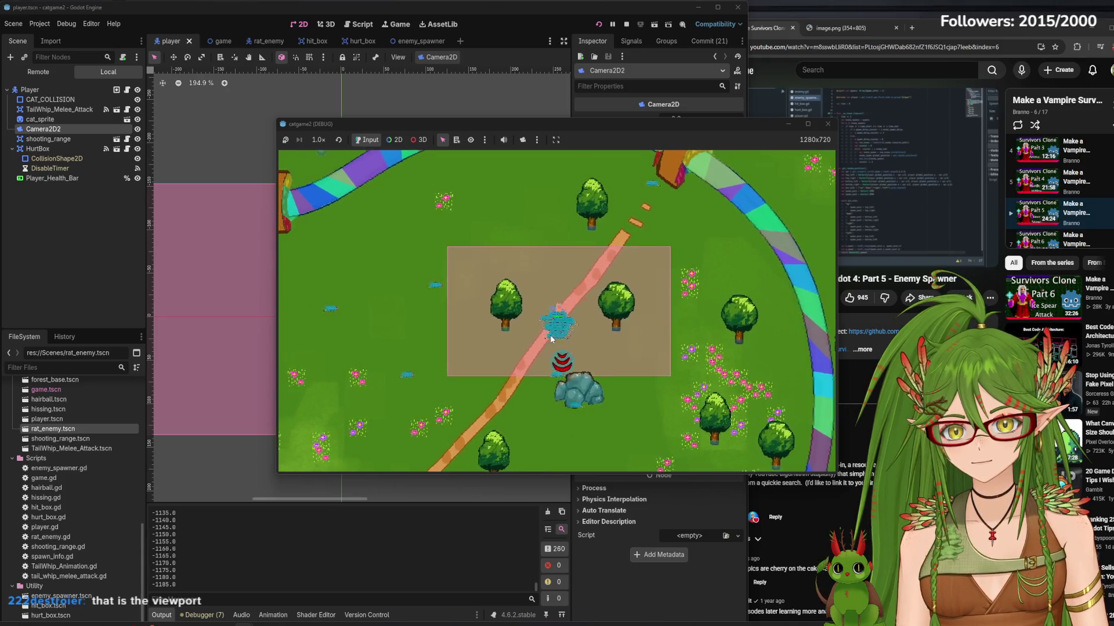
key(w)
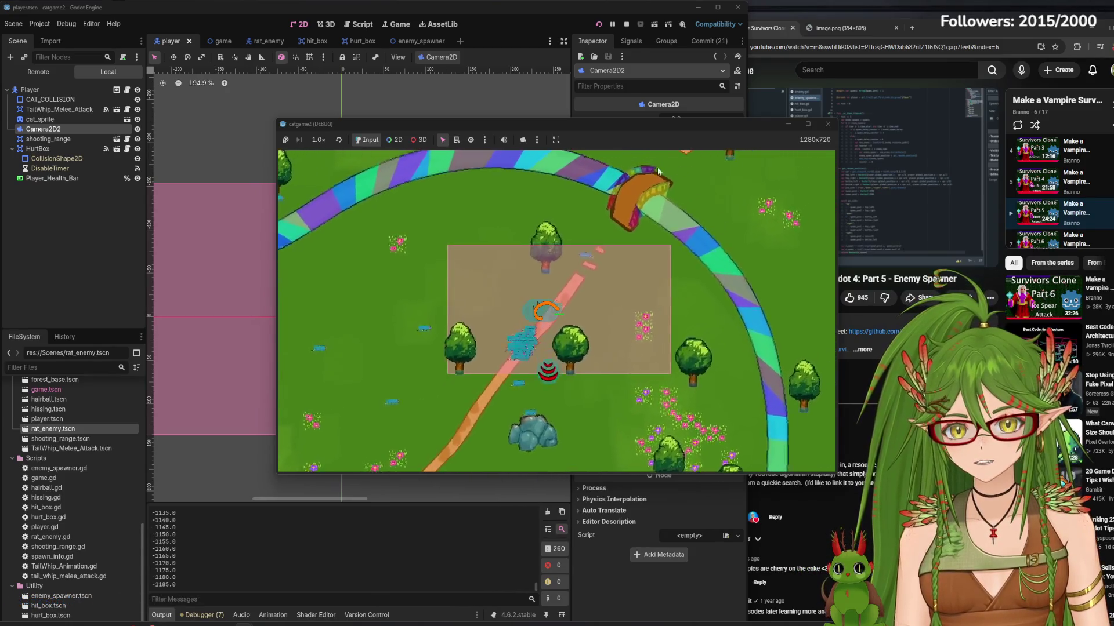
key(w)
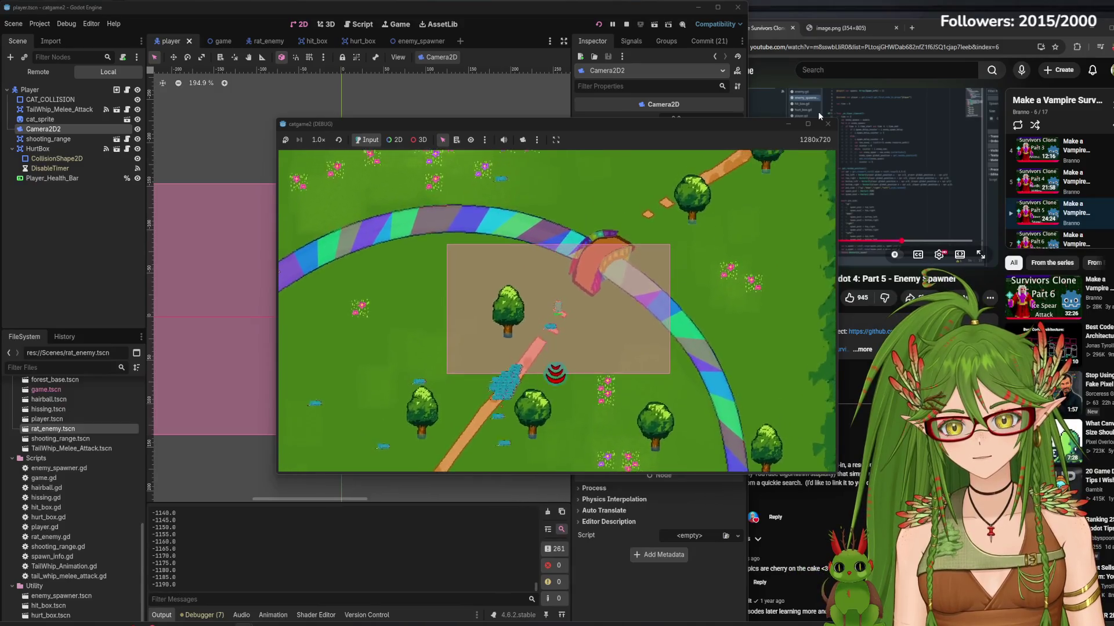
key(a)
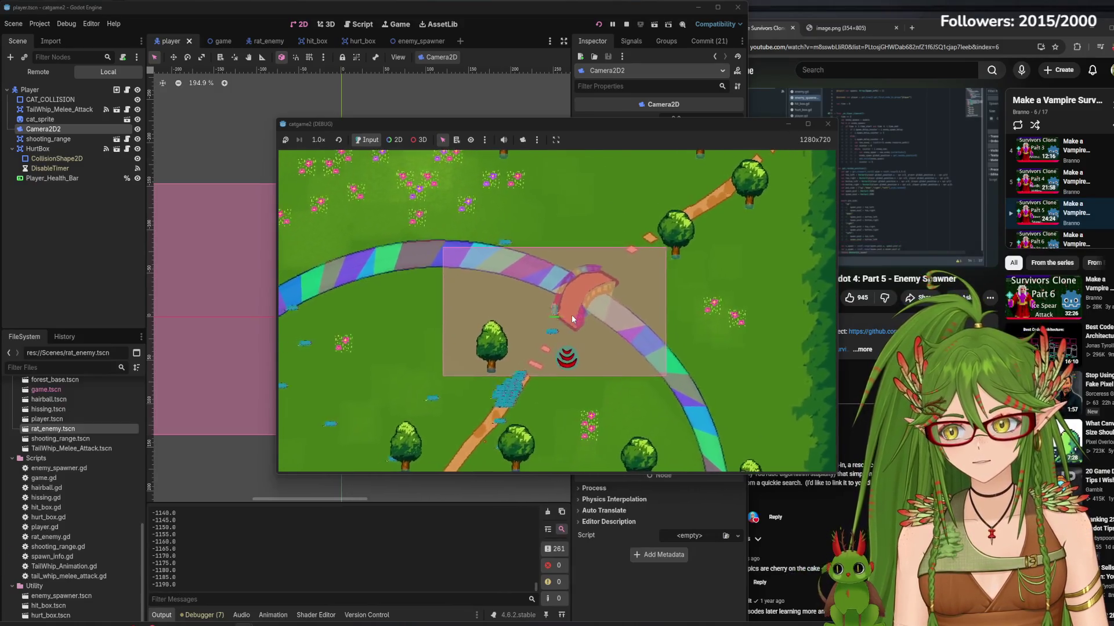
key(a)
key(s)
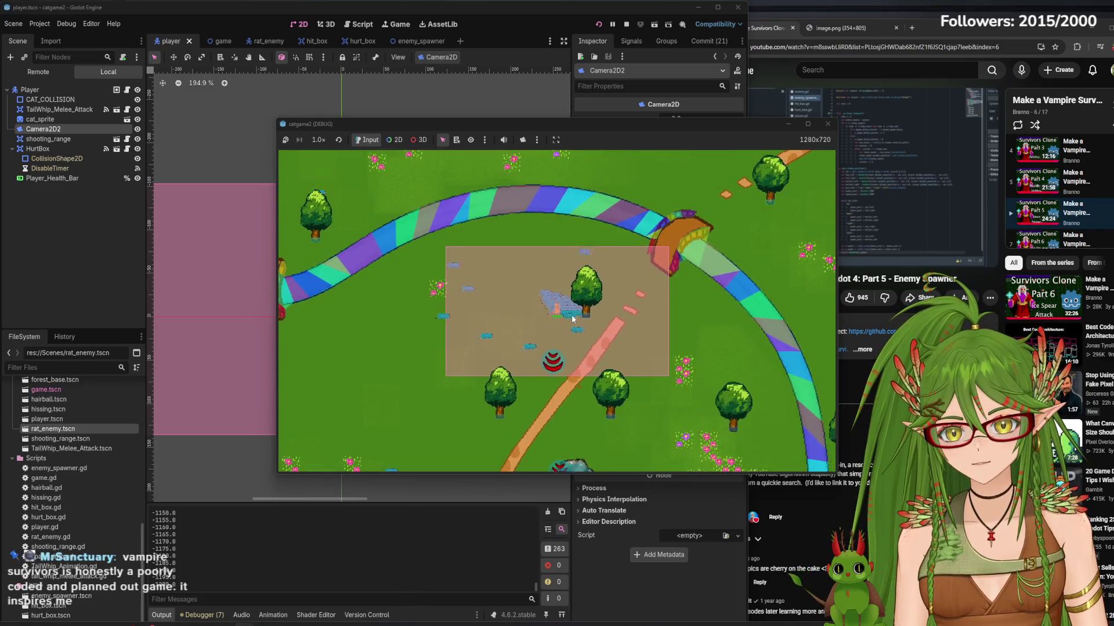
key(w)
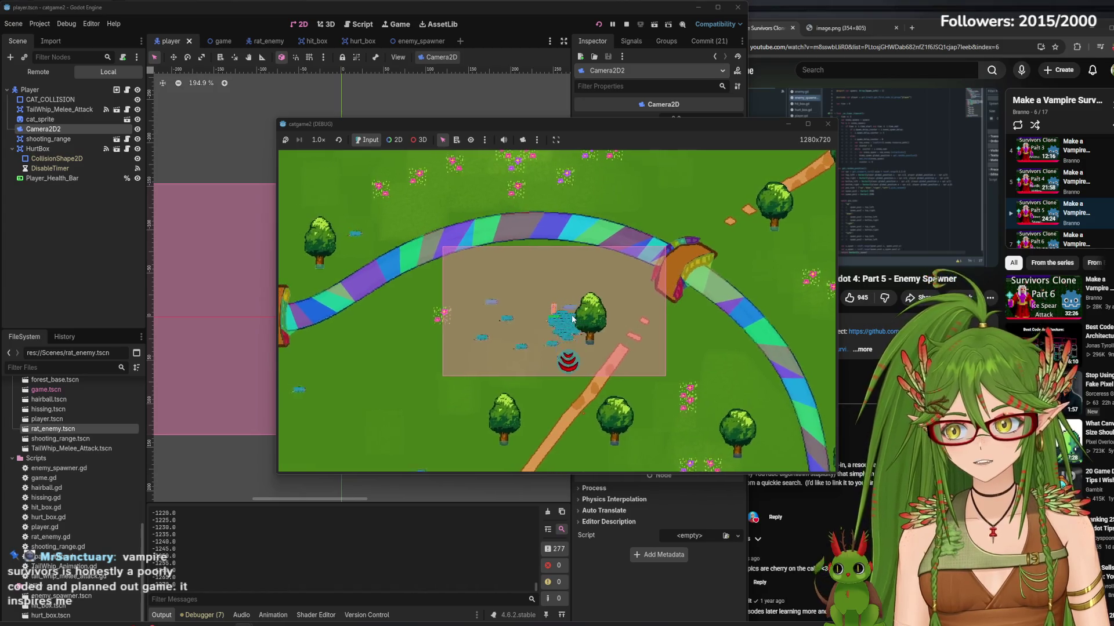
key(a)
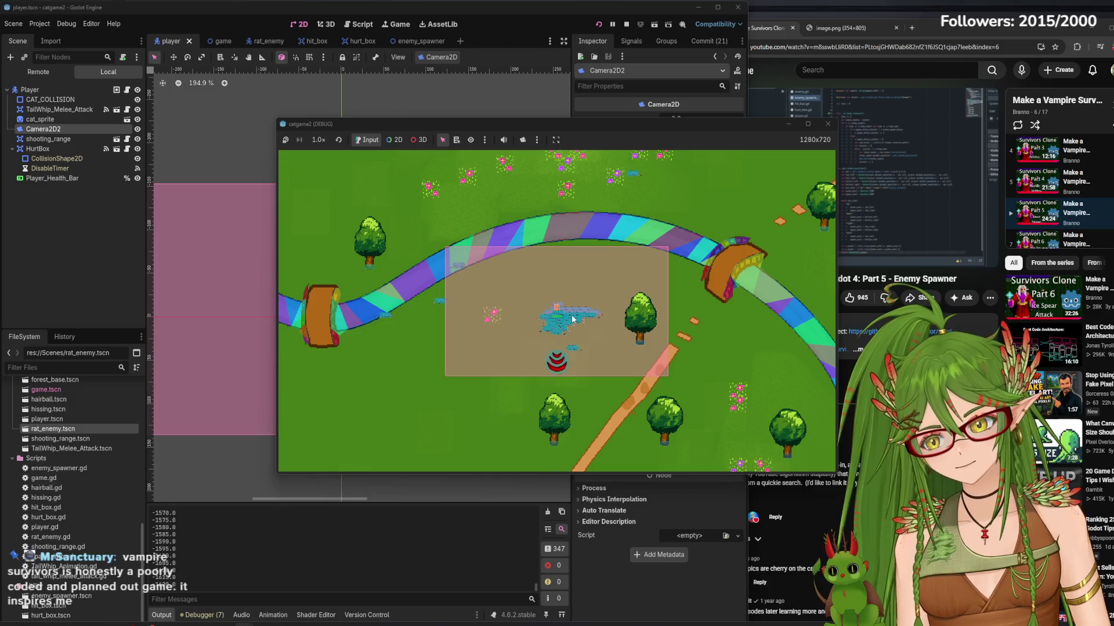
key(s)
key(d)
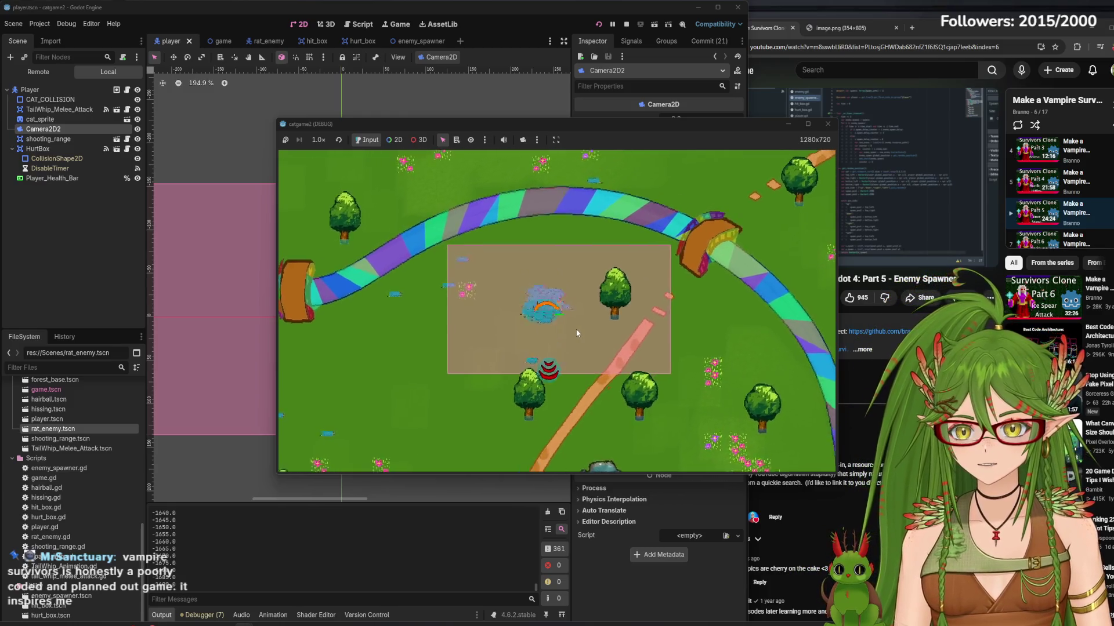
key(a)
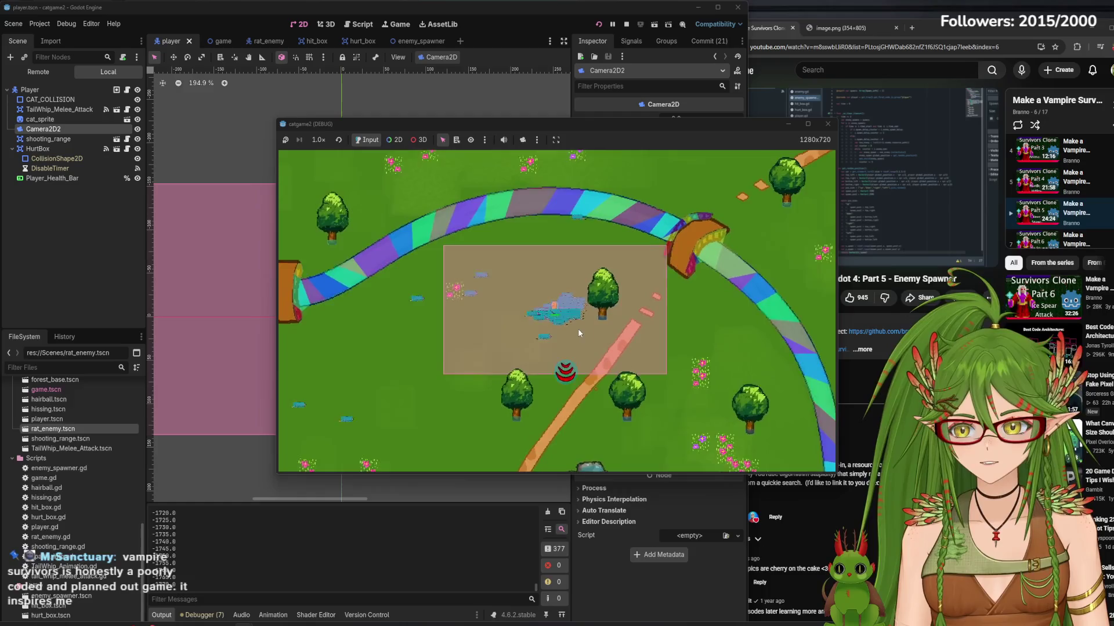
key(d)
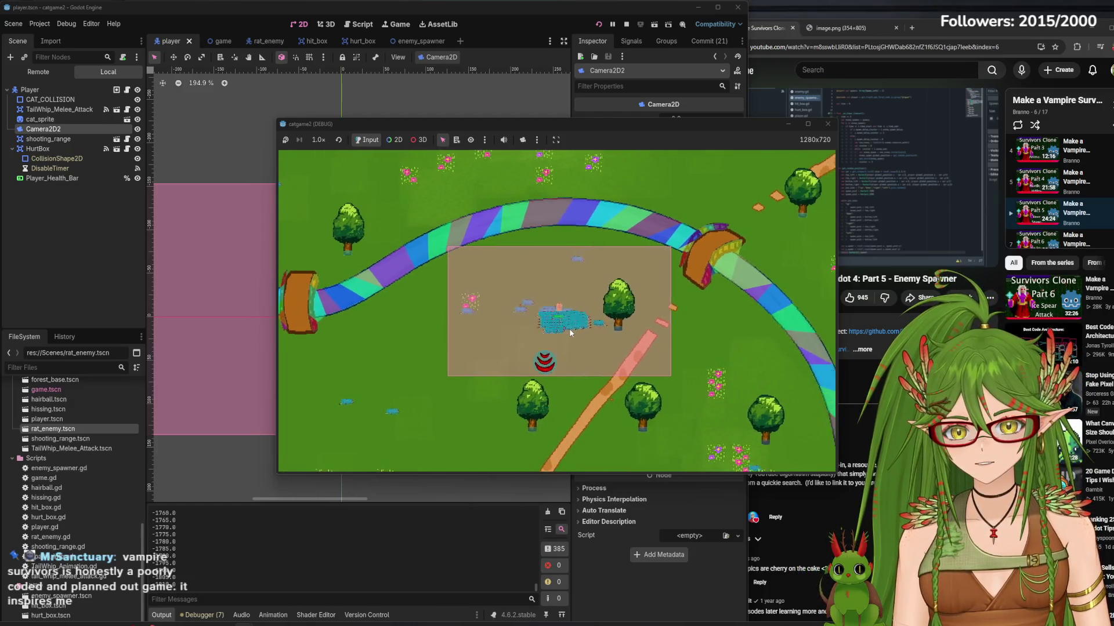
key(F8)
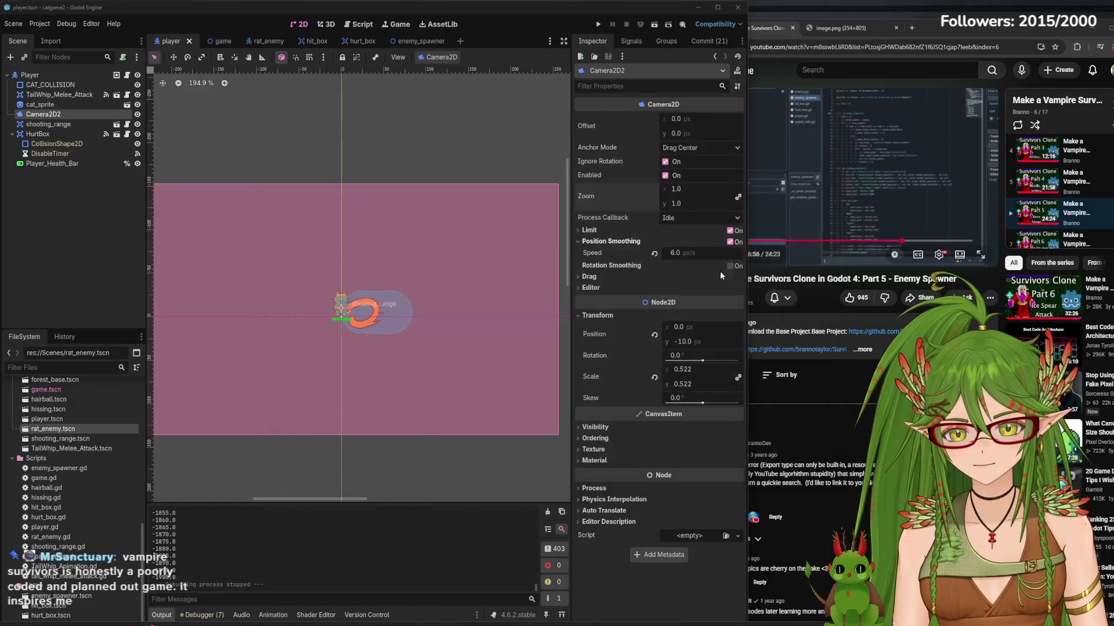
- Set Camera2D zoom to 2.5 on x and y, save, and test-run the closer view
click(694, 194)
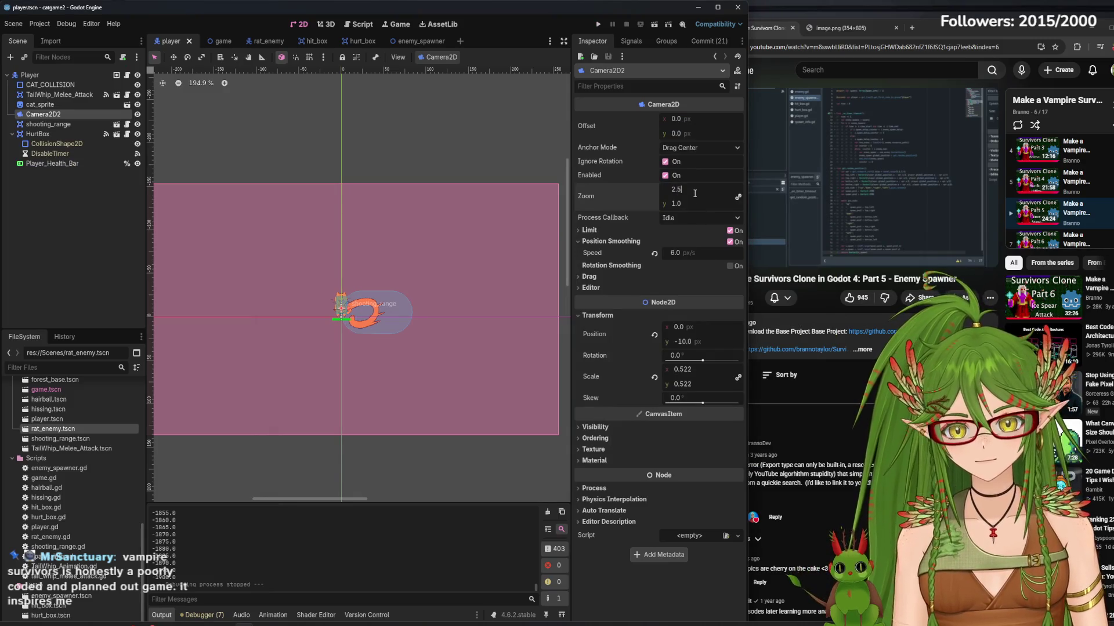
click(694, 204)
key(Return)
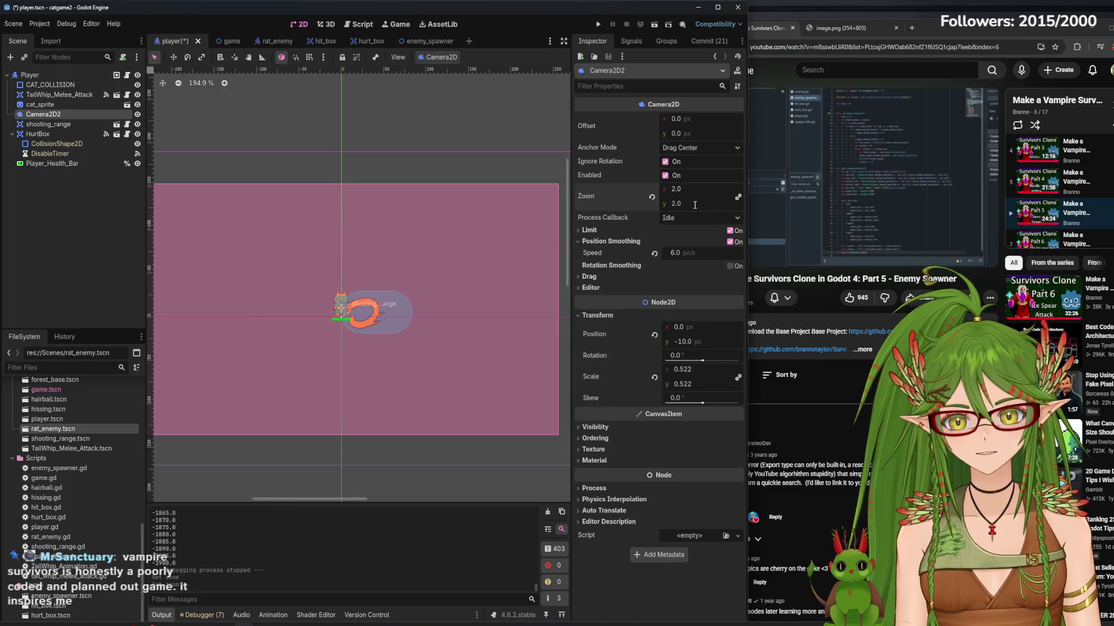
key(ctrl+z)
key(ctrl+s)
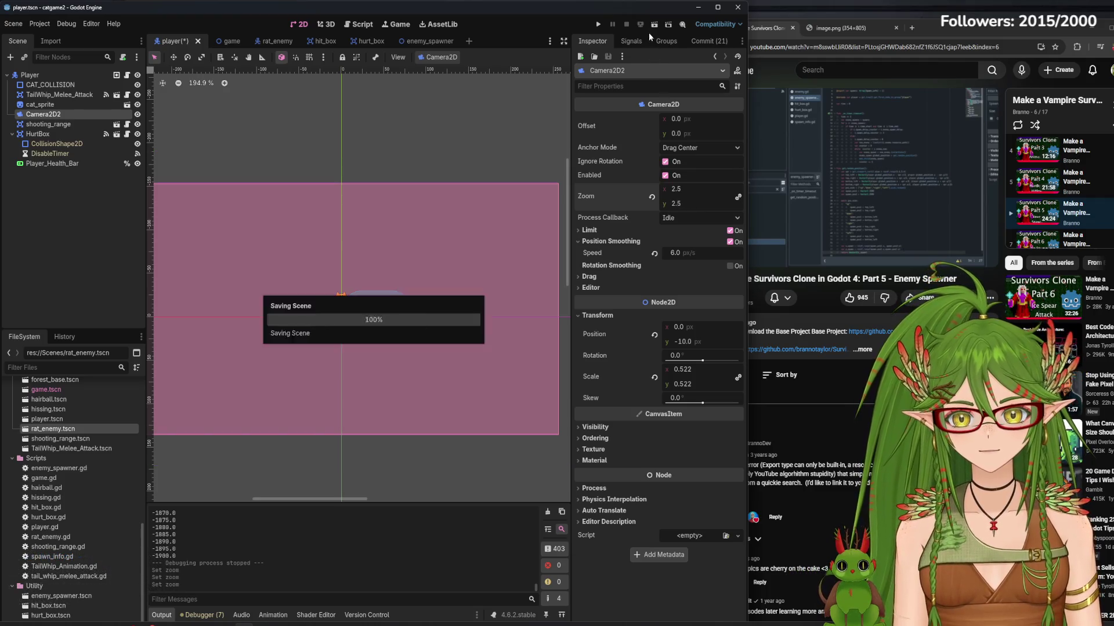
click(600, 25)
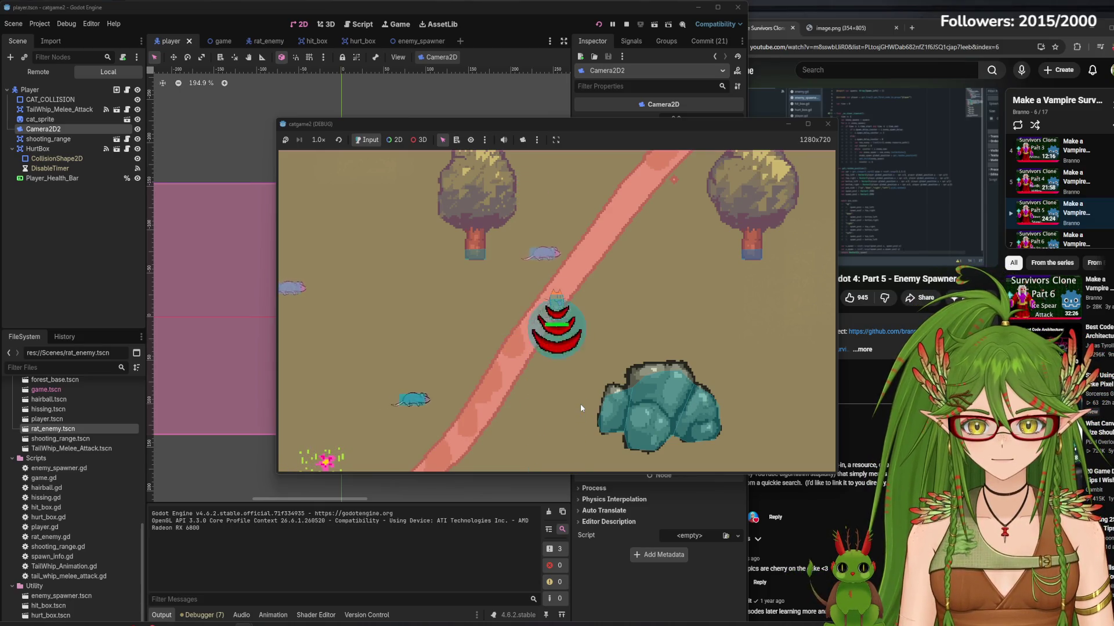
key(F8)
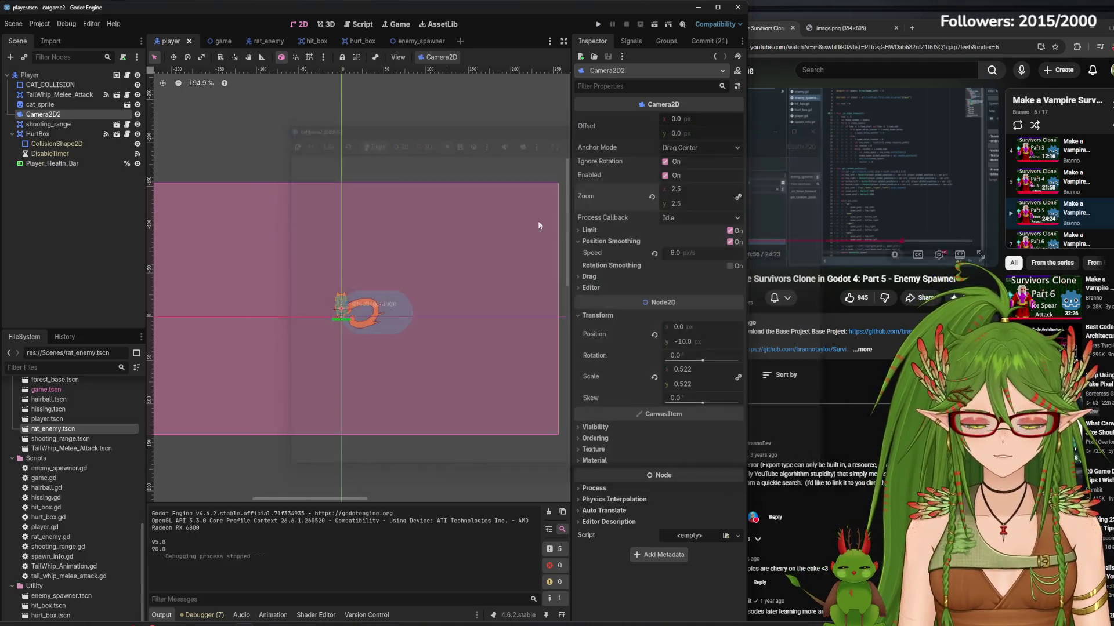
- Rewind the tutorial to about 17:37, pause at 17:43, and return to the rat_enemy scene
drag(914, 242, 911, 243)
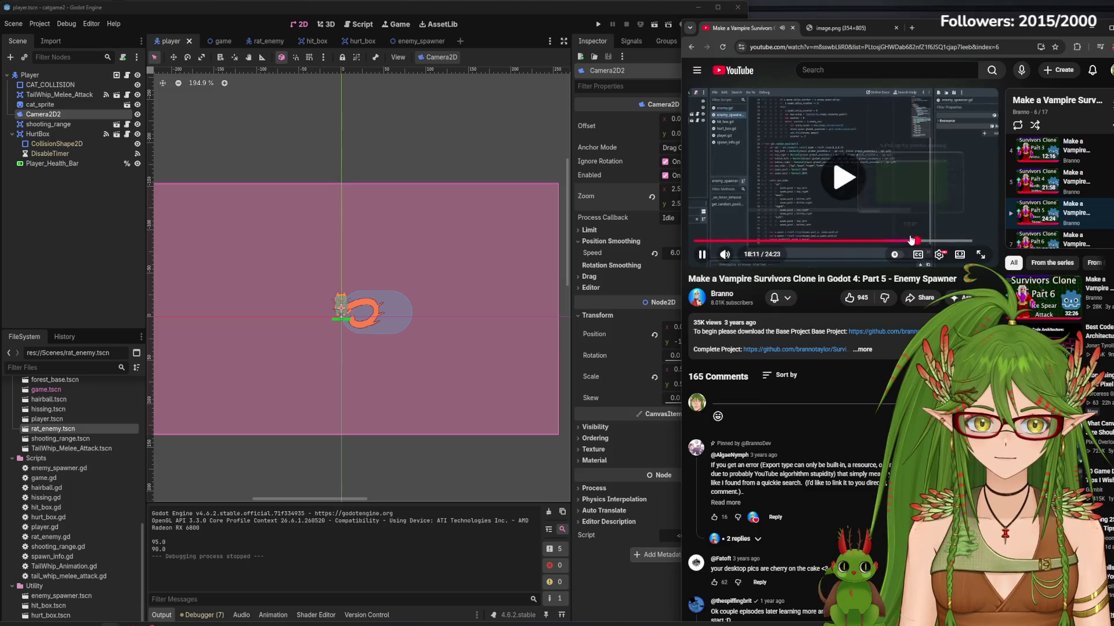
click(836, 203)
click(791, 210)
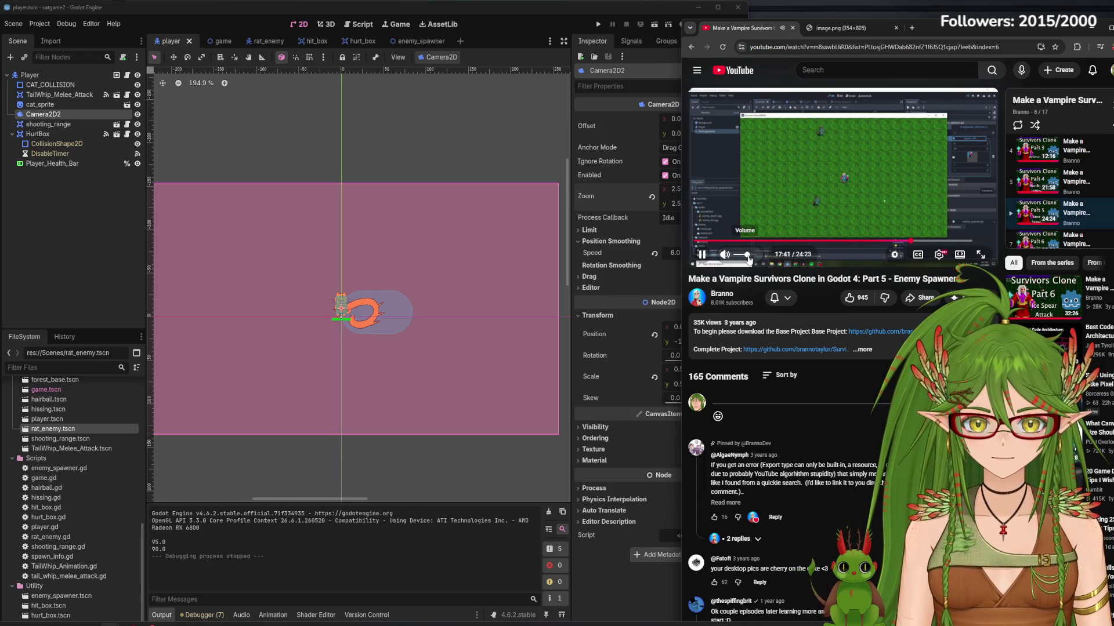
click(837, 200)
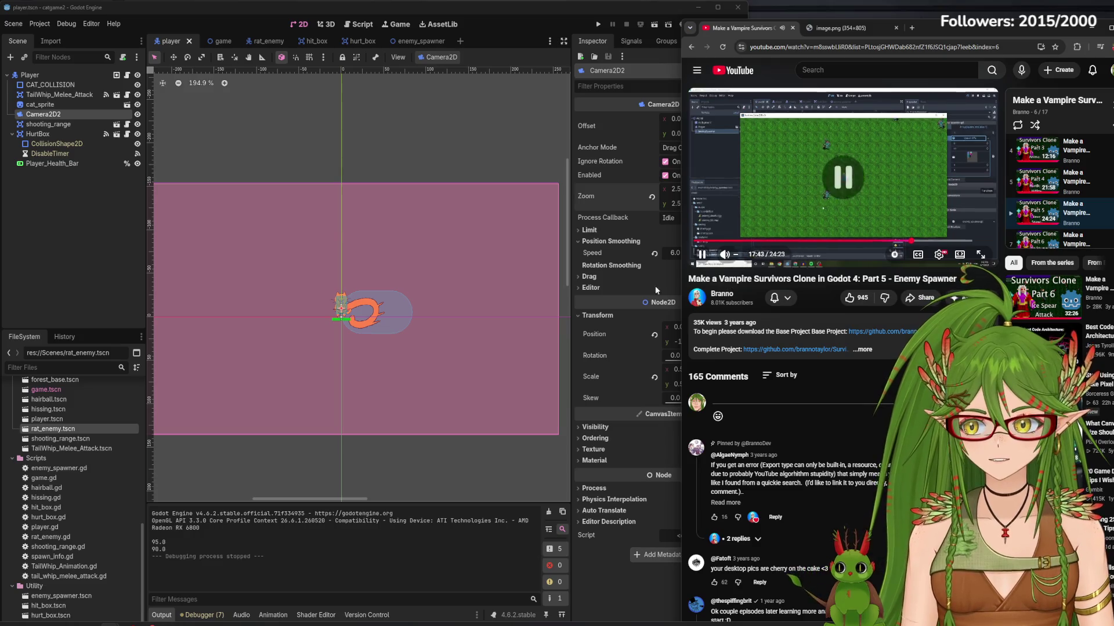
click(268, 40)
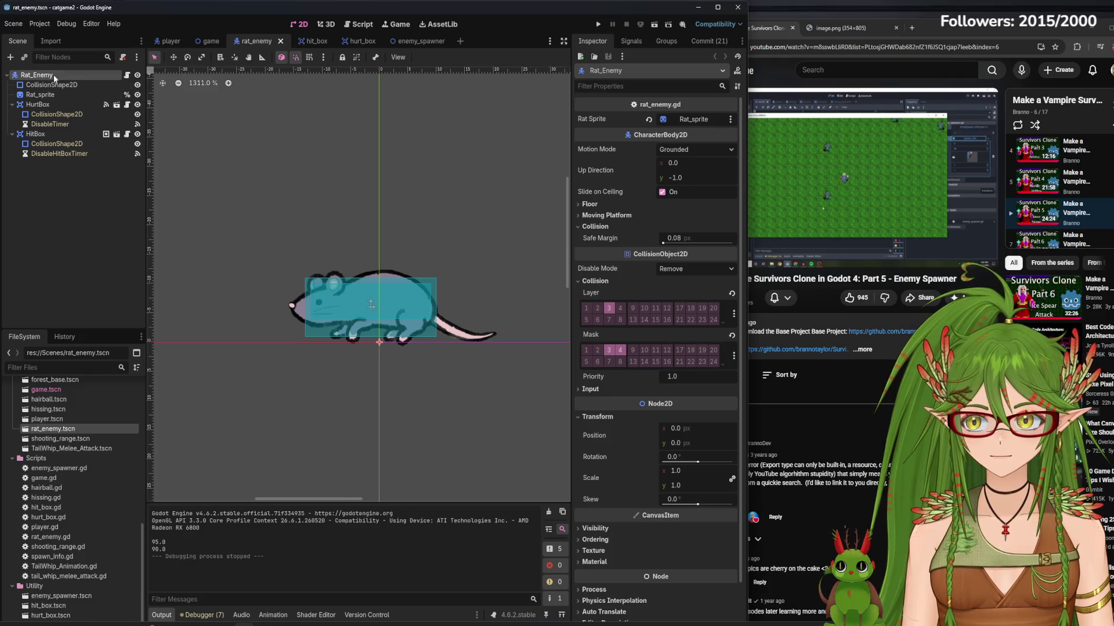
- Inspect the game scene's Rat_Spawn_Timer and the rat's nodes, then open rat_enemy.gd
click(211, 43)
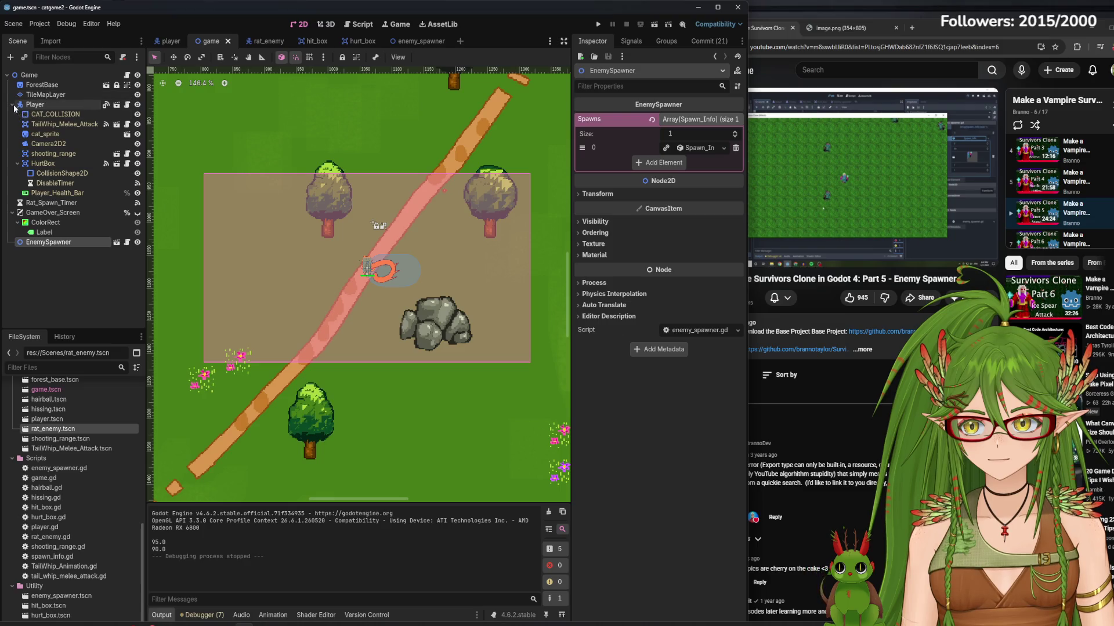
click(12, 104)
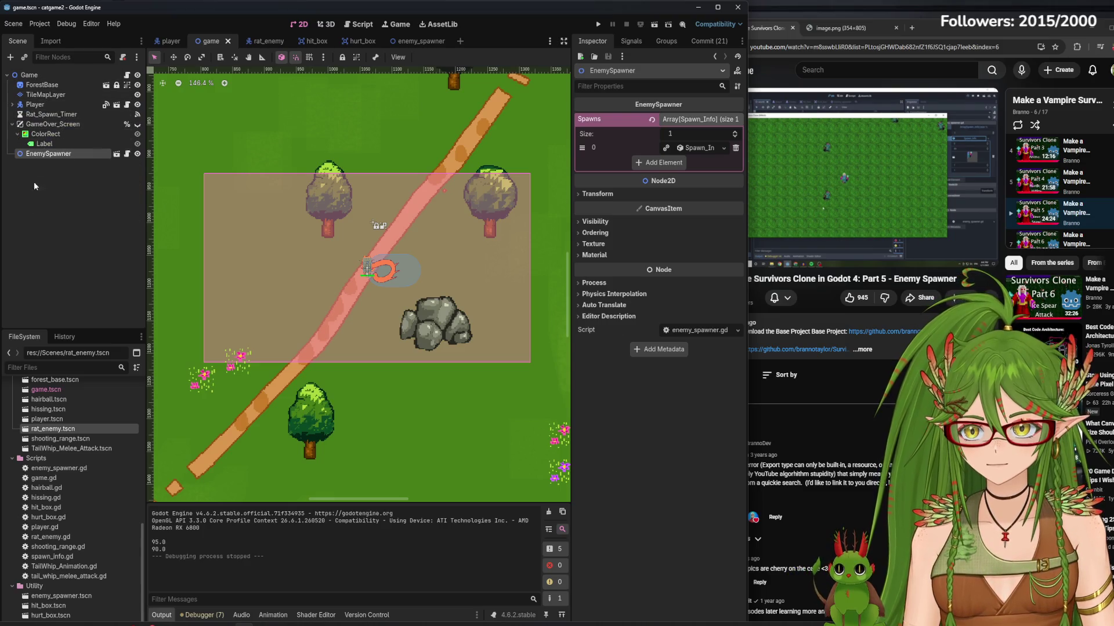
click(61, 114)
click(268, 41)
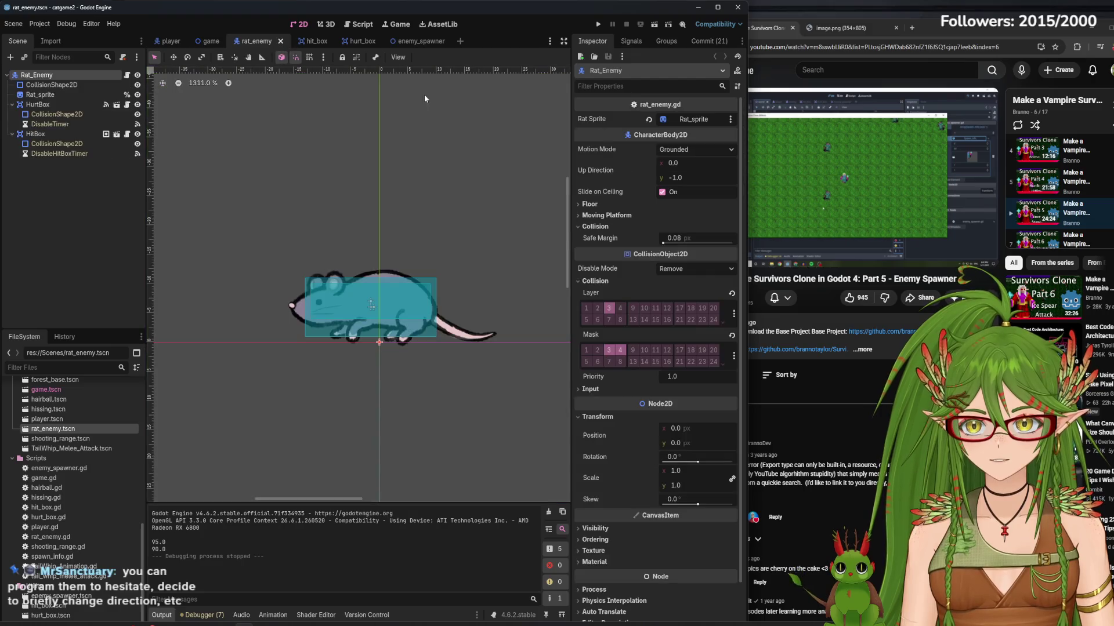
click(58, 85)
click(67, 75)
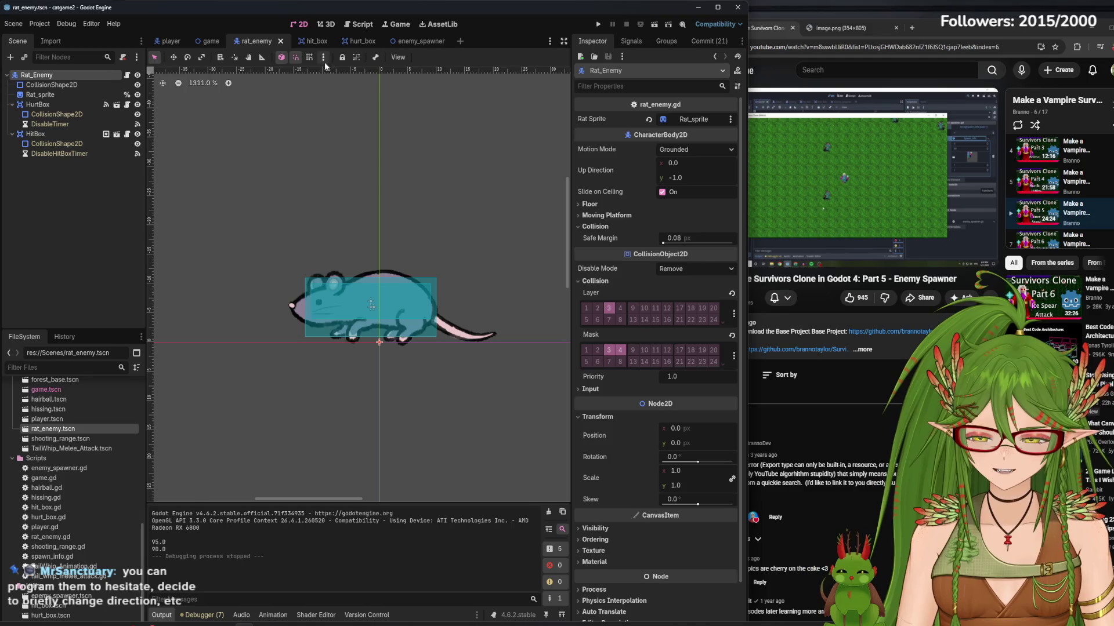
click(360, 25)
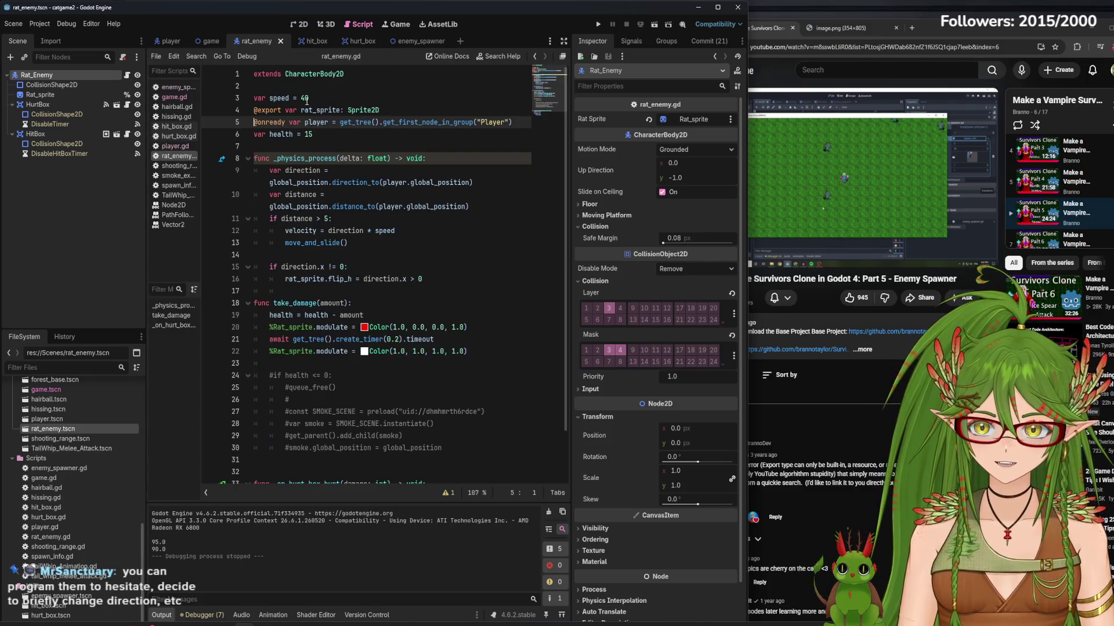
- Lower the rat enemy's speed from 40 to 30 in rat_enemy.gd and save
click(308, 98)
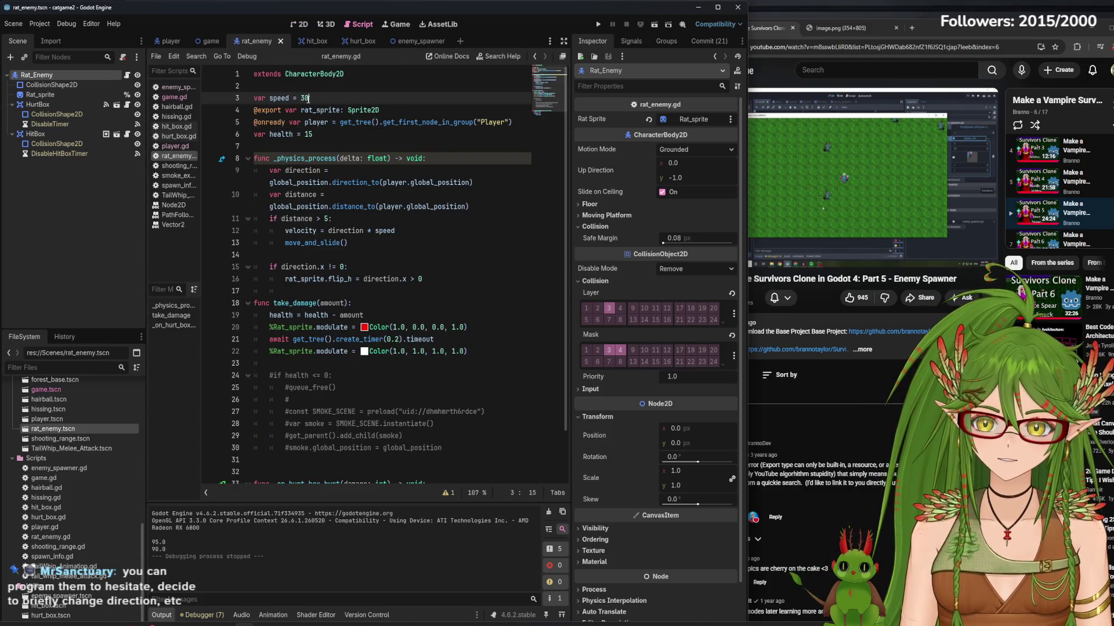
key(Return)
key(BackSpace)
key(ctrl+s)
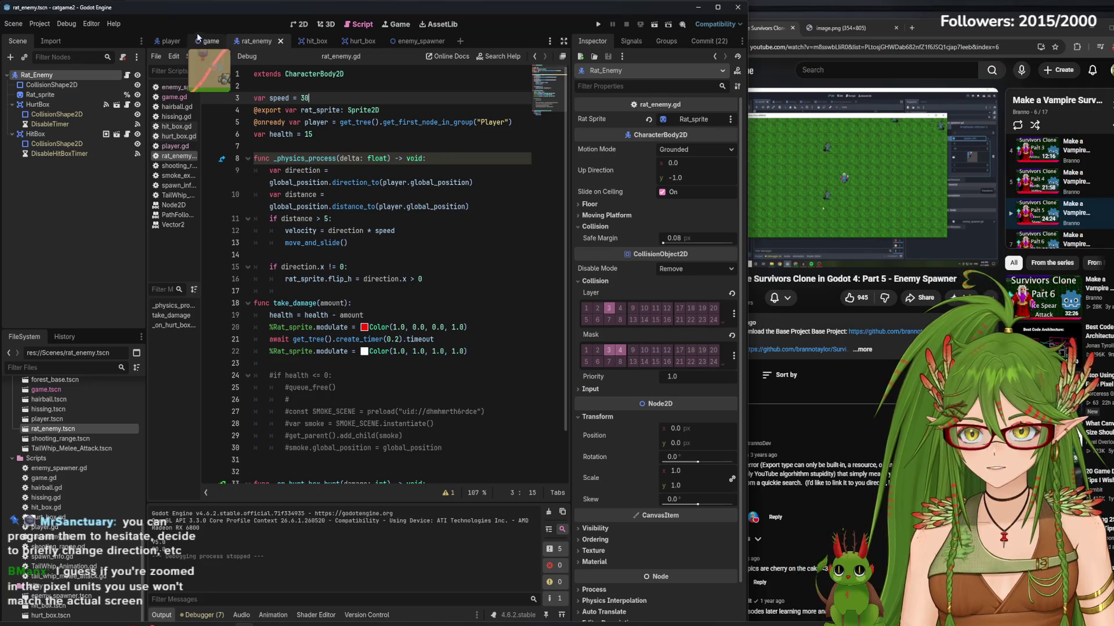
- Review the player Camera2D zoom and Limit settings, then bring up the Notepad to-do list over hit_box
click(172, 40)
click(694, 190)
click(659, 233)
click(648, 231)
click(317, 44)
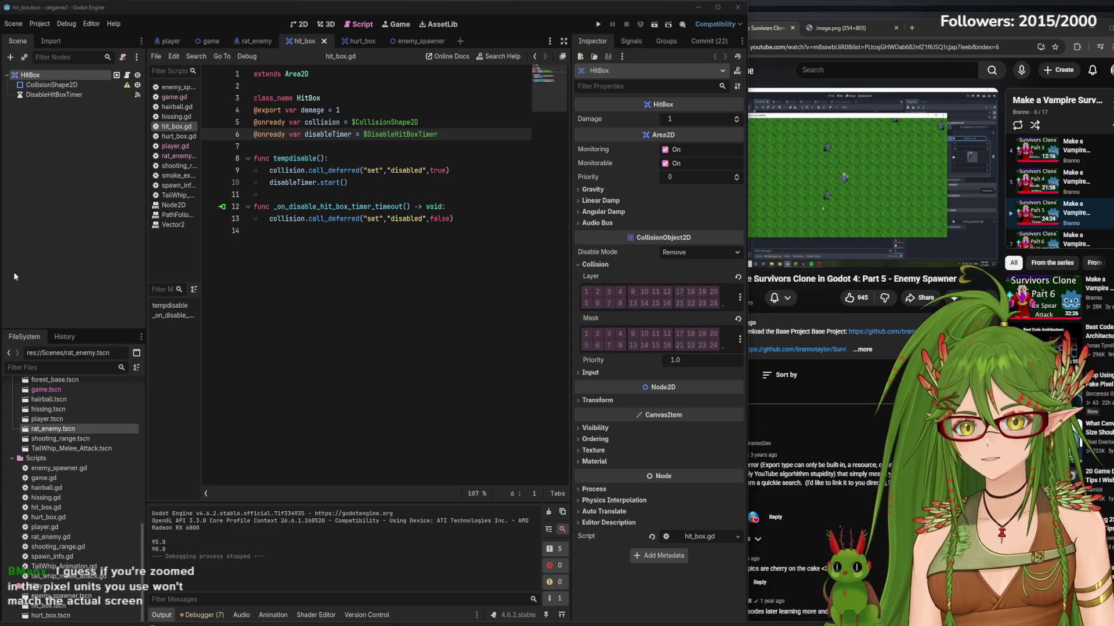
key(alt+Tab)
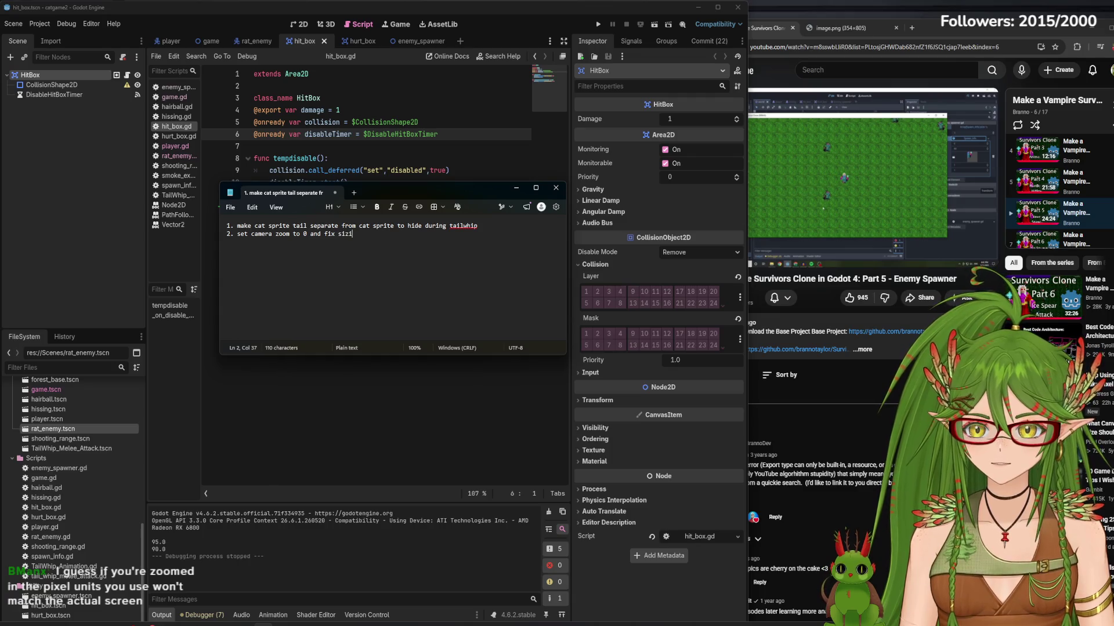
- Reposition the Notepad to-do list and close it
drag(464, 191, 489, 183)
click(576, 181)
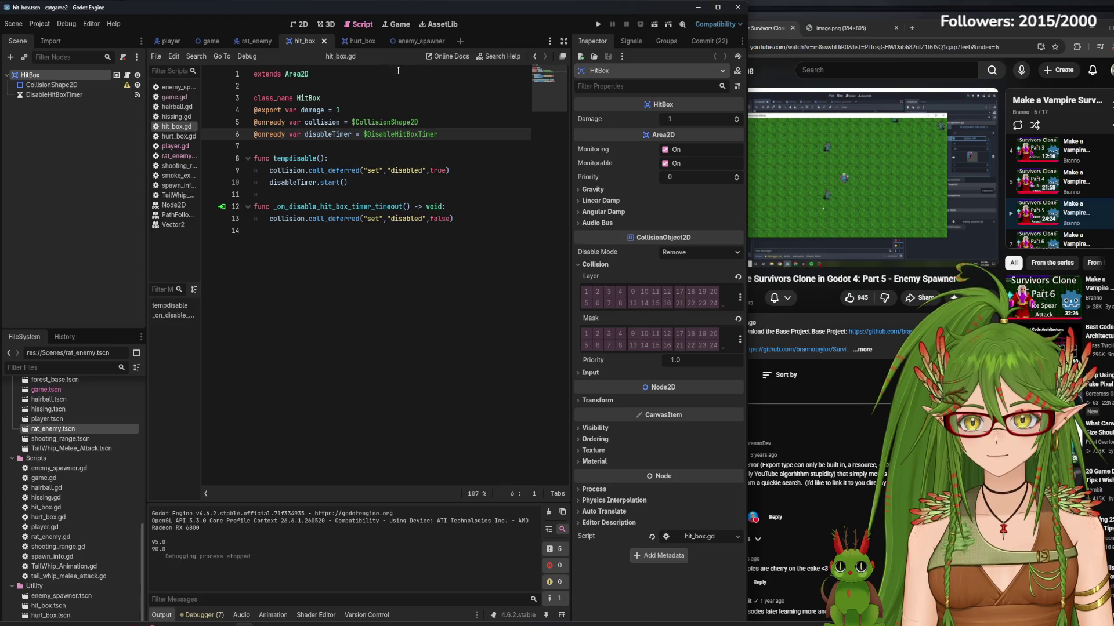
- Switch to the enemy_spawner scene and open player.gd in the script editor
click(412, 41)
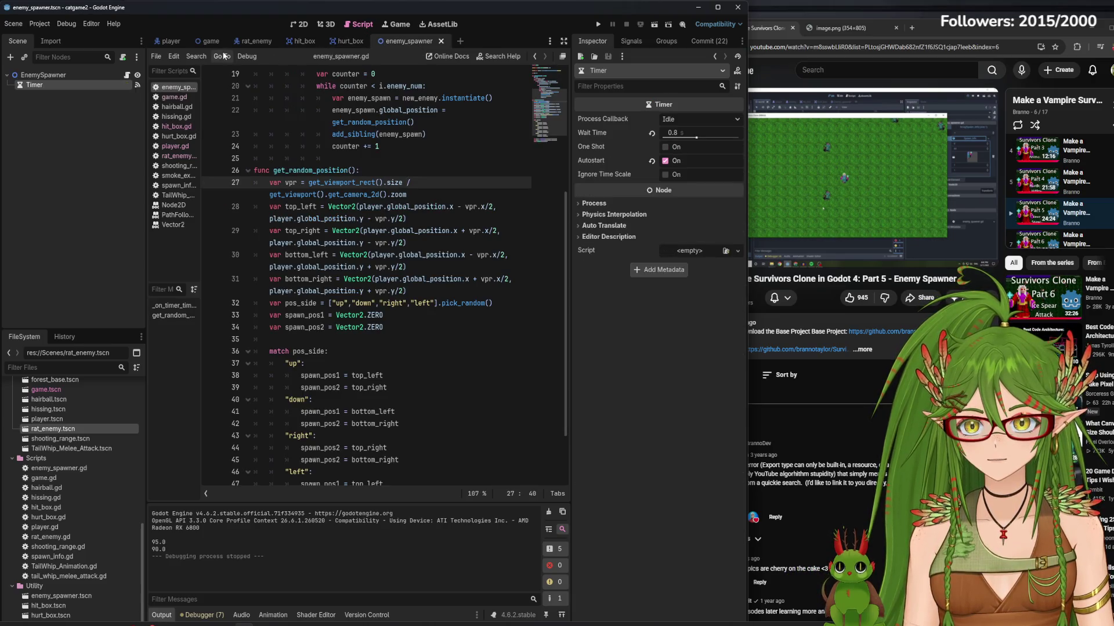
double_click(70, 526)
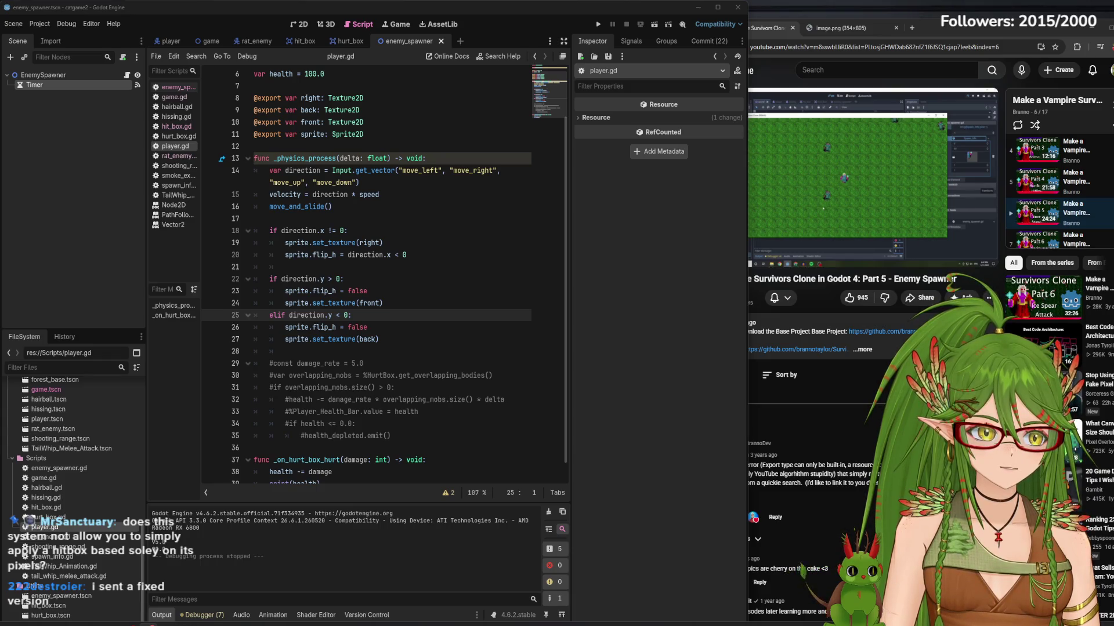
- Lower the player's exported speed in player.gd from 50 to 40
scroll(down, 3)
click(402, 323)
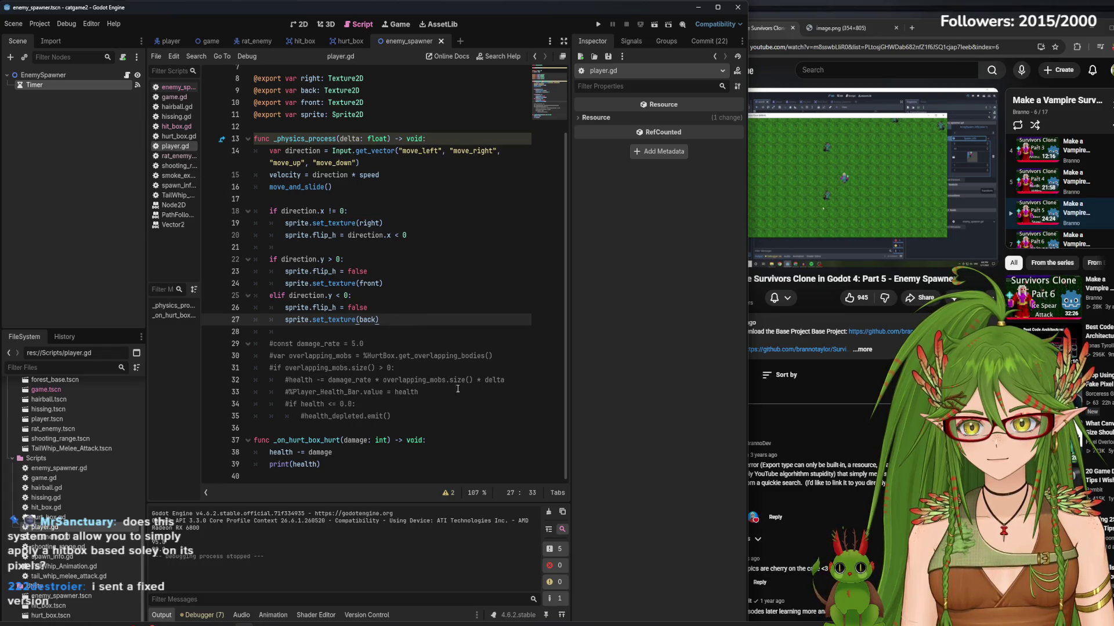
scroll(up, 3)
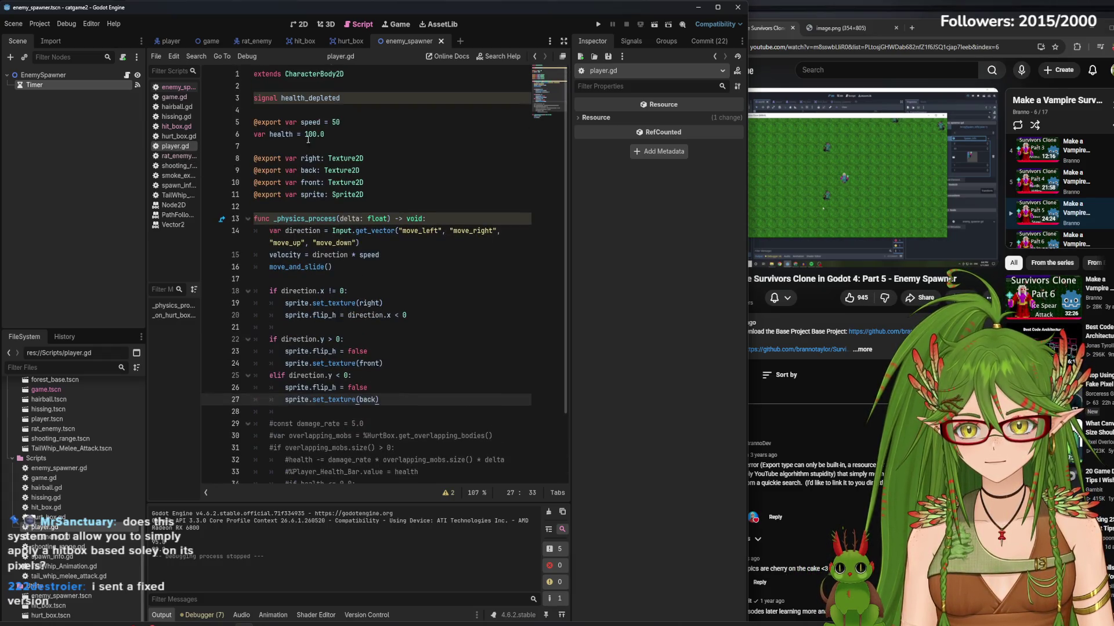
click(349, 126)
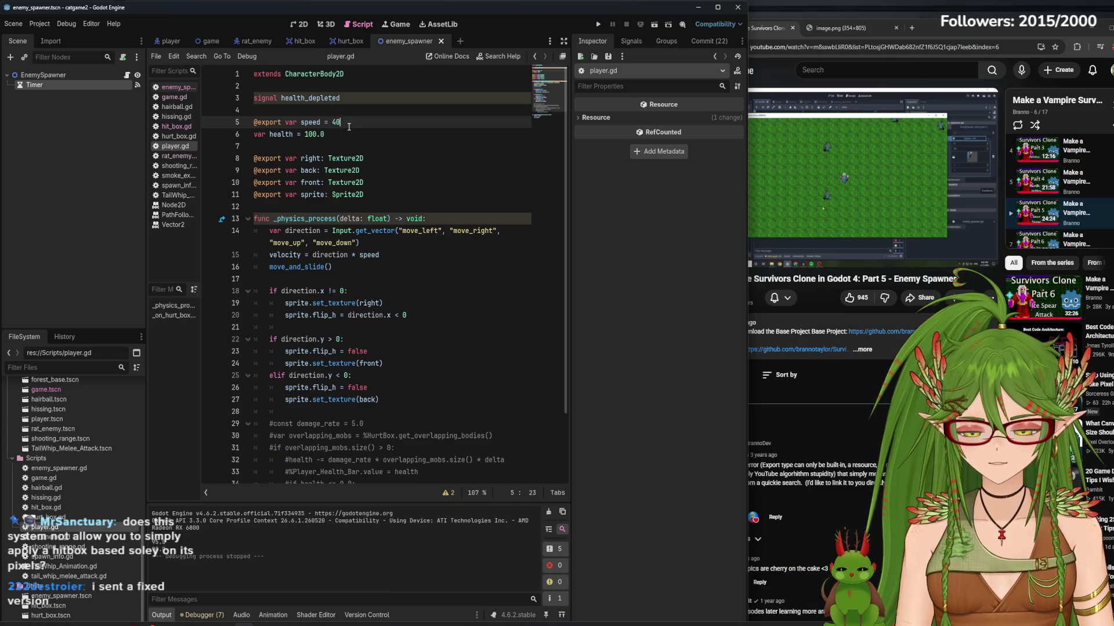
click(346, 110)
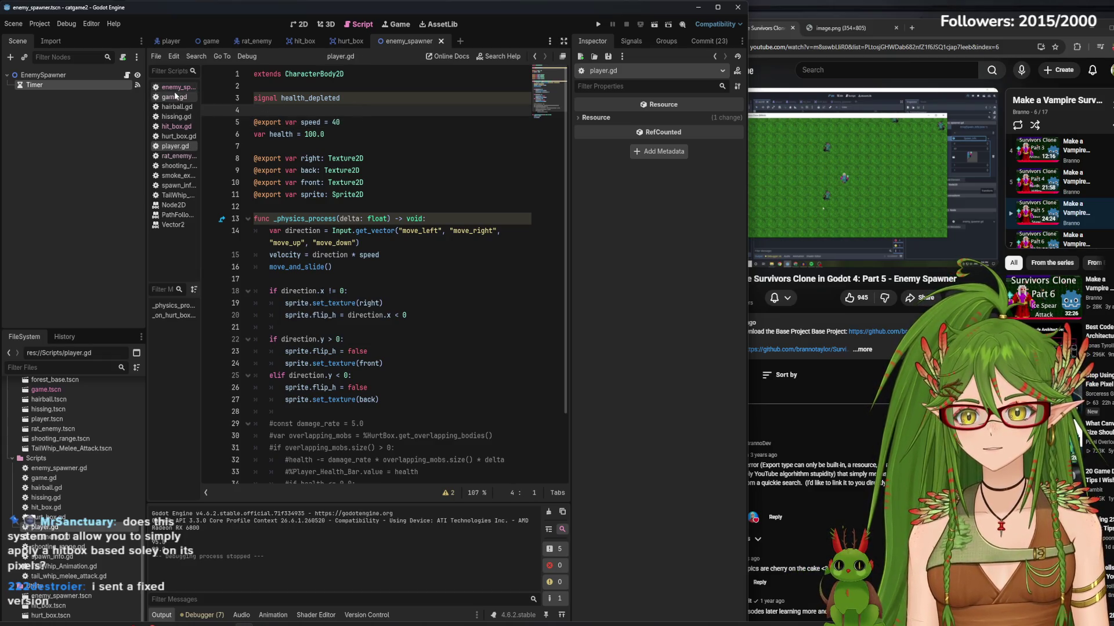
click(177, 87)
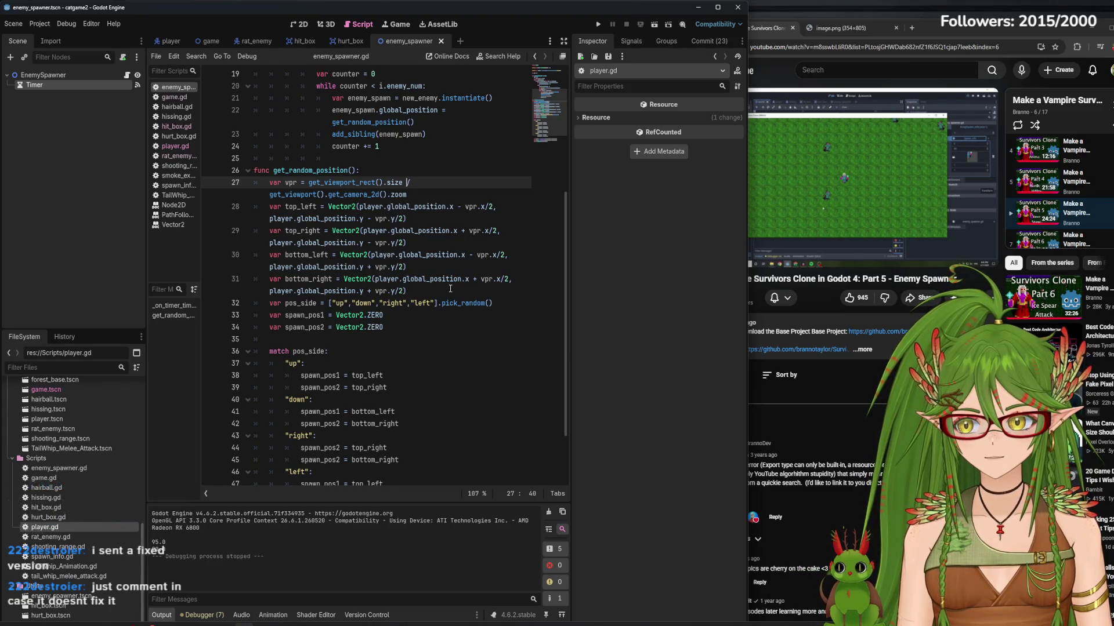
- Duplicate the vpr and corner lines 27–31 as a commented-out backup, keeping the originals active
drag(408, 291, 267, 187)
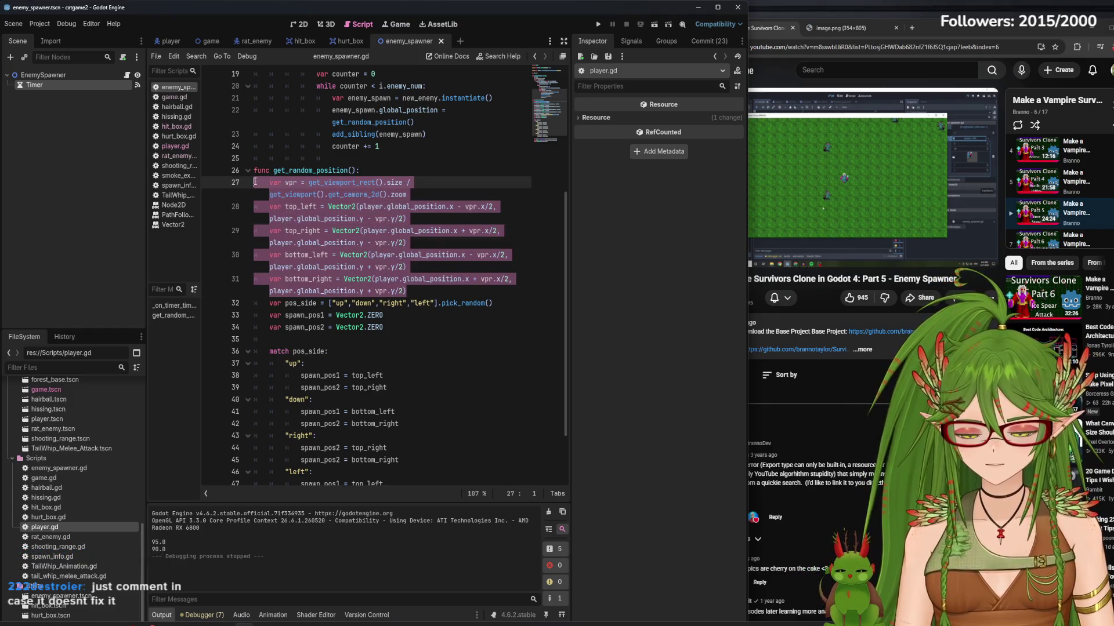
key(ctrl+k)
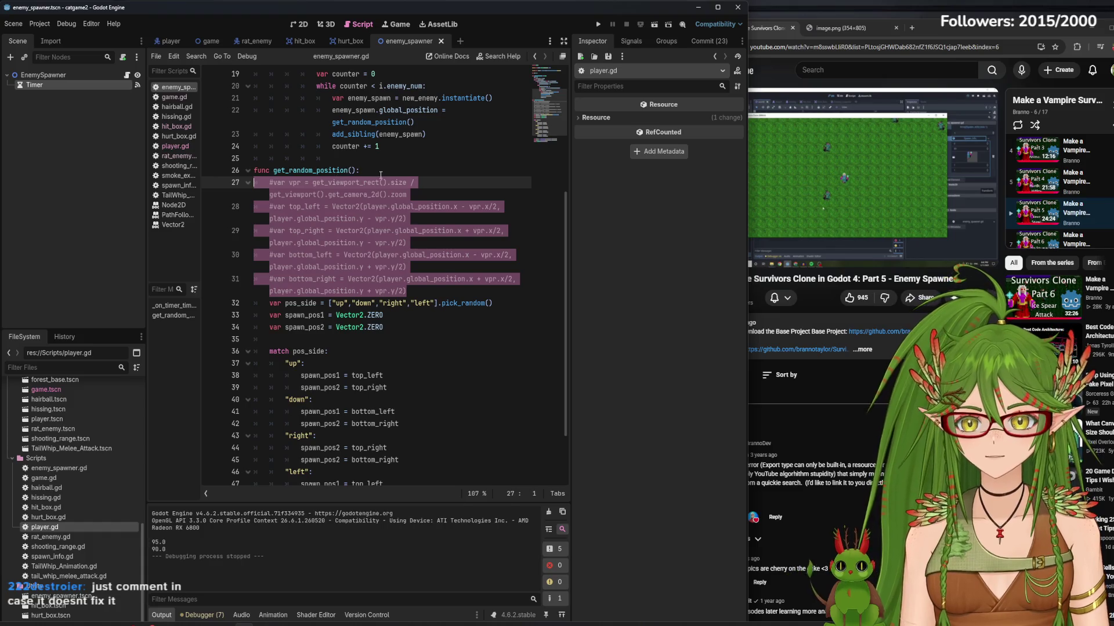
key(ctrl+shift+d)
drag(414, 296, 264, 184)
key(ctrl+k)
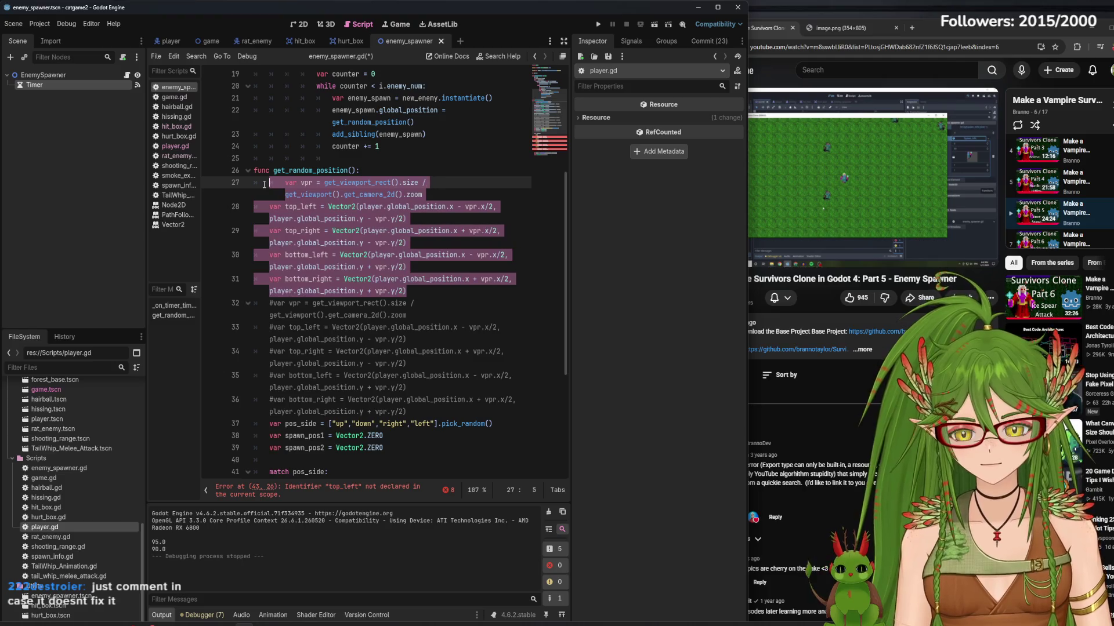
- Fix line 27's indentation and select the zoom division at its end
click(344, 207)
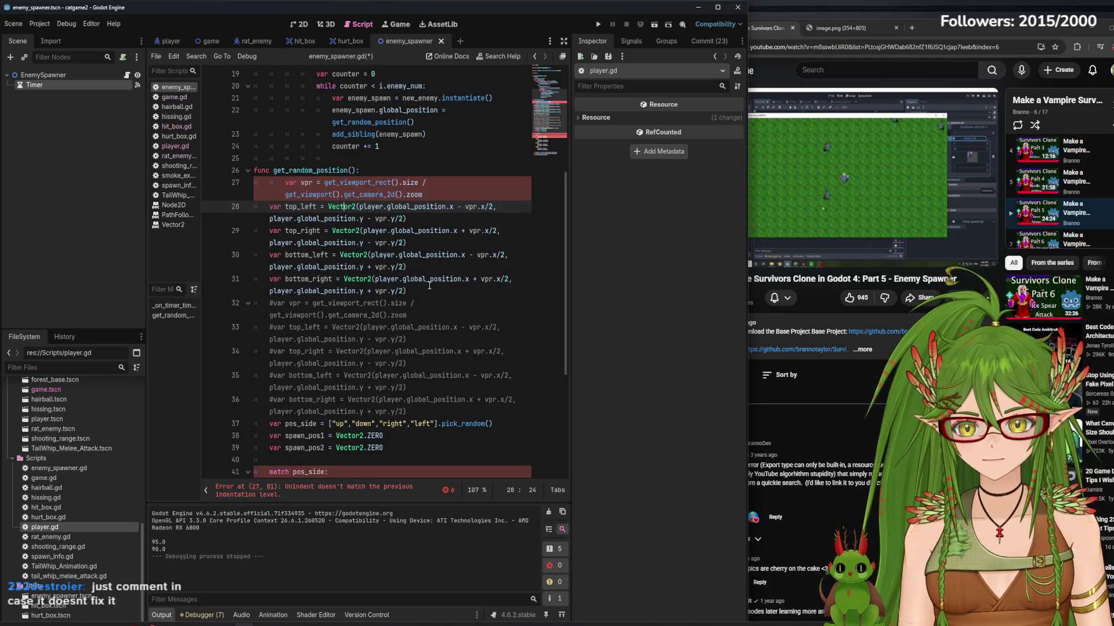
scroll(down, 3)
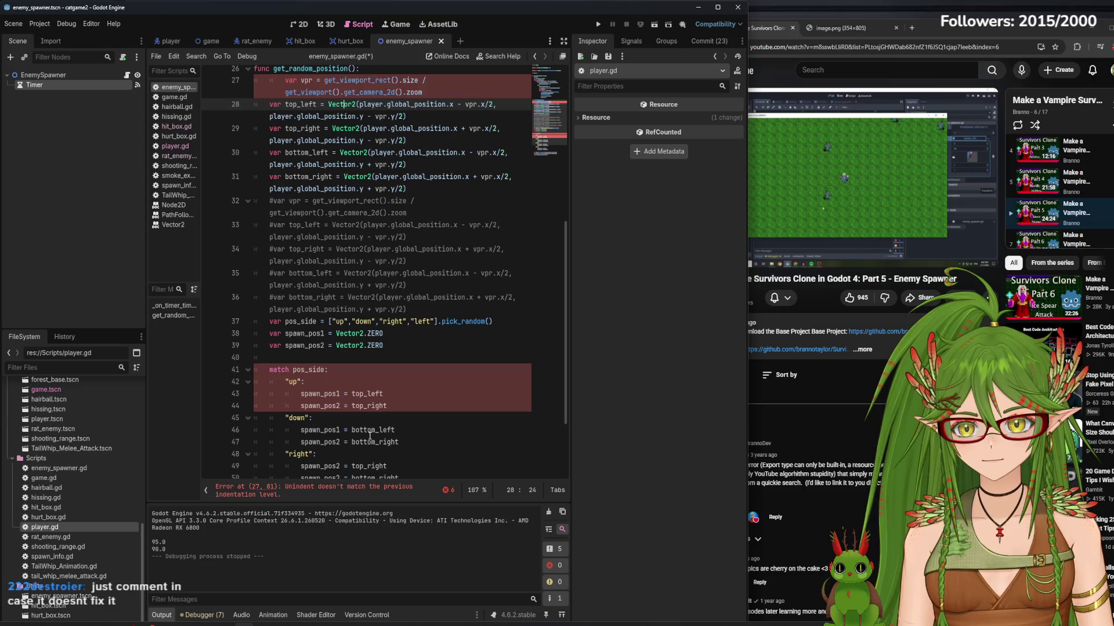
scroll(up, 3)
click(270, 189)
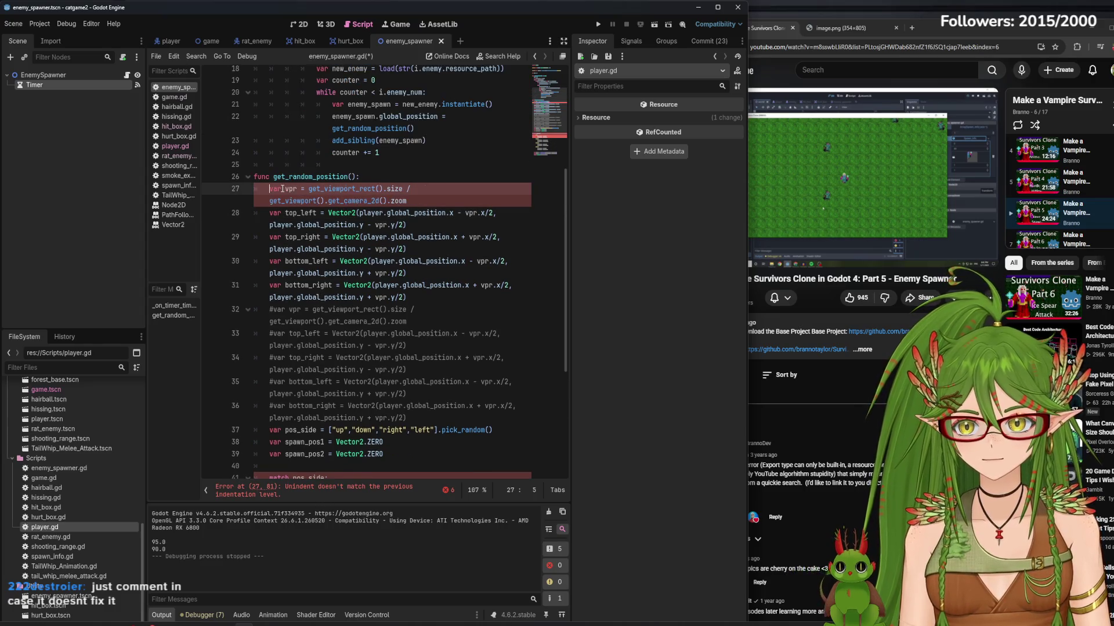
key(BackSpace)
key(Tab)
click(405, 206)
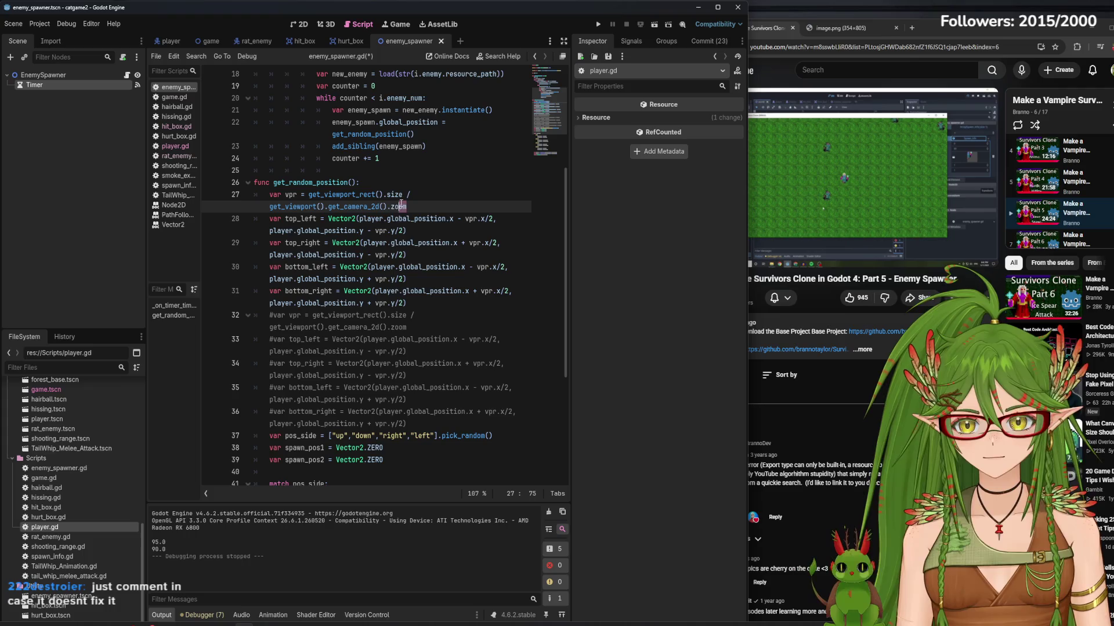
drag(404, 203, 404, 196)
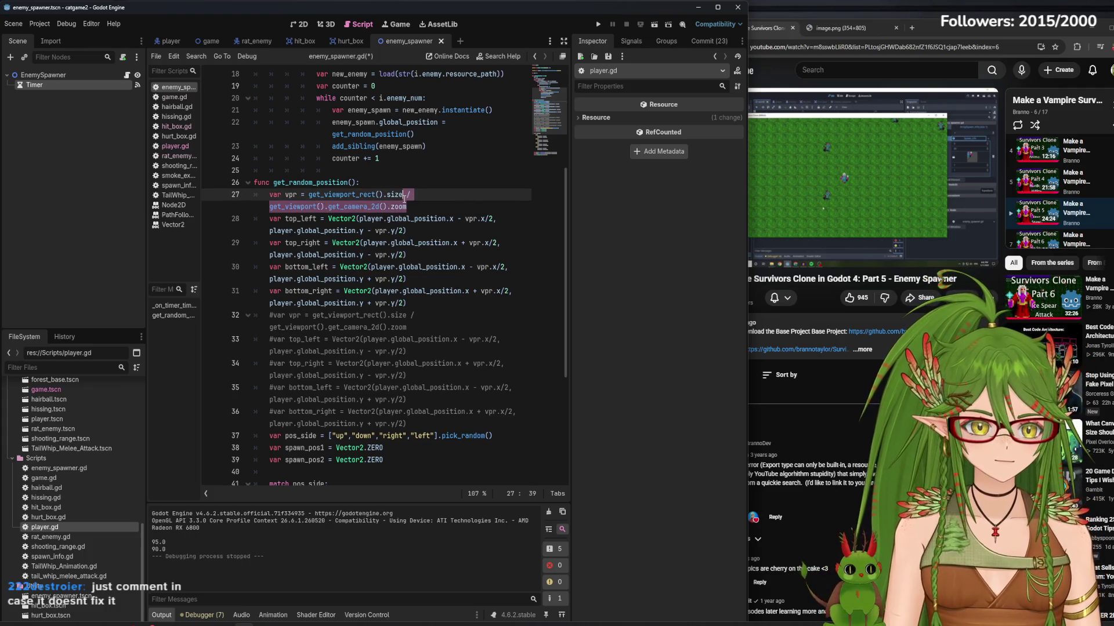
drag(408, 206, 407, 196)
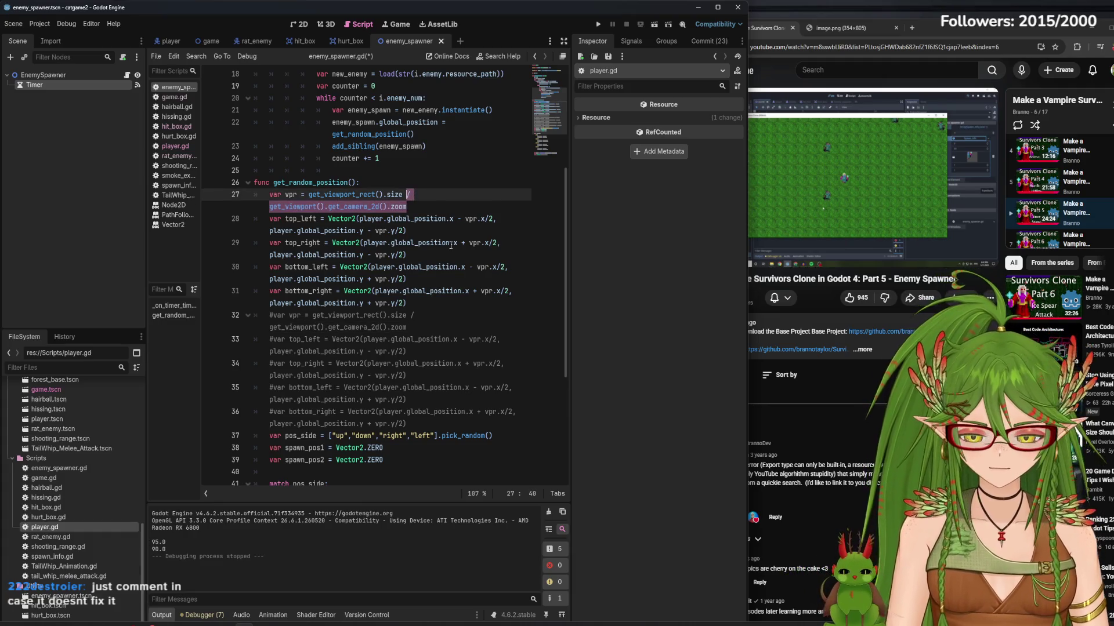
- Scale vpr by camera.zoom / 2, adding var camera = get_viewport().get_camera_2d() above it
text(* )
text(camera.zoom )
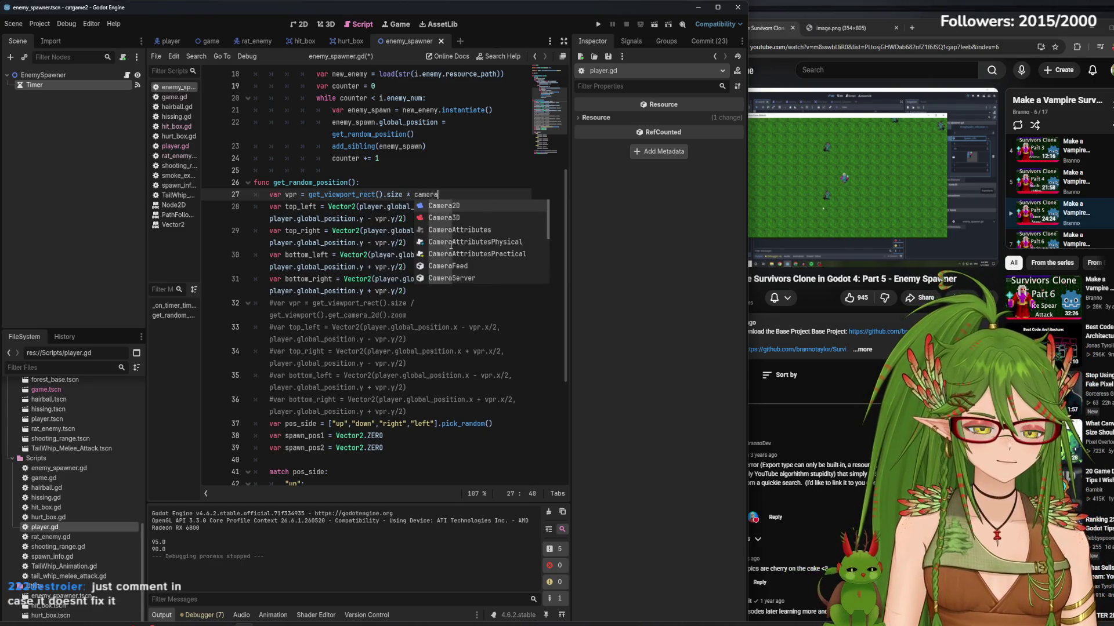
text(/ 2)
click(374, 185)
key(Return)
text(var camer)
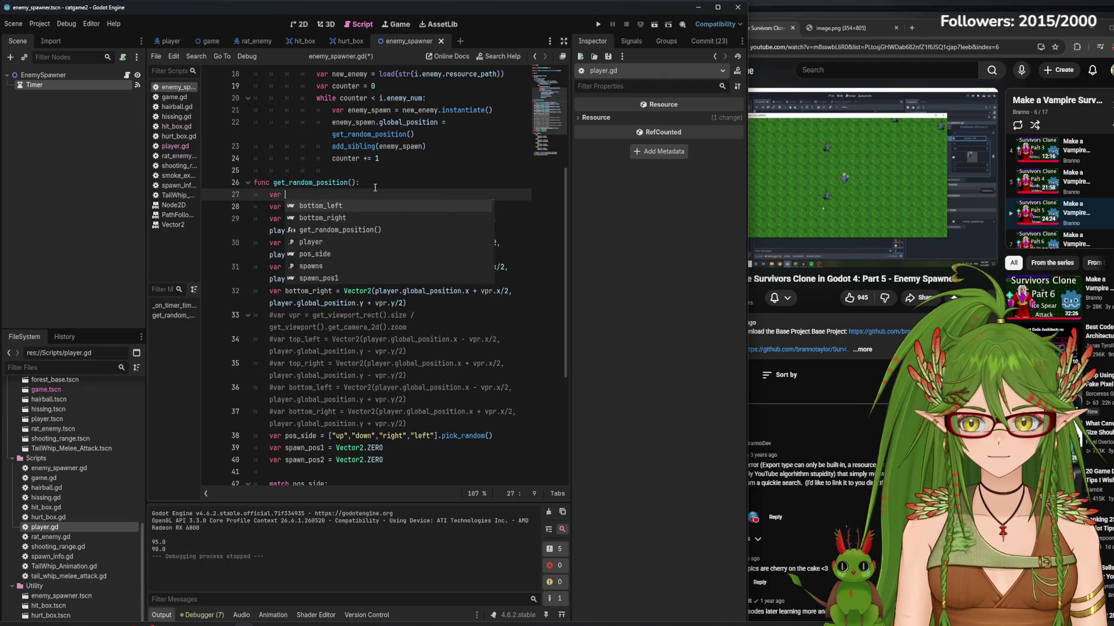
text(a = get_vie)
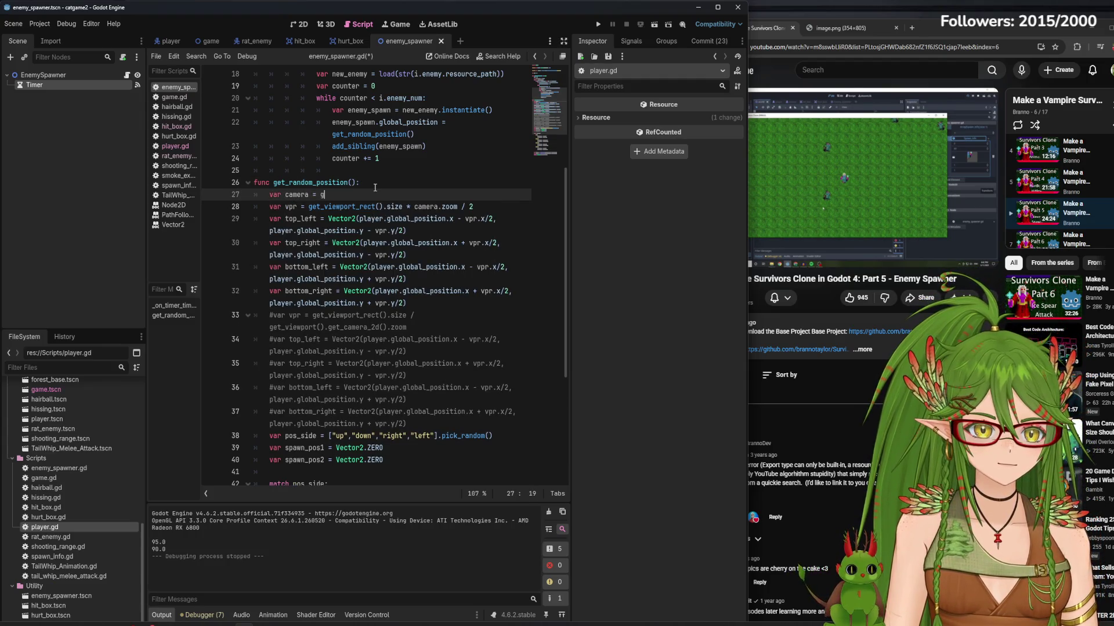
text(wport().ge)
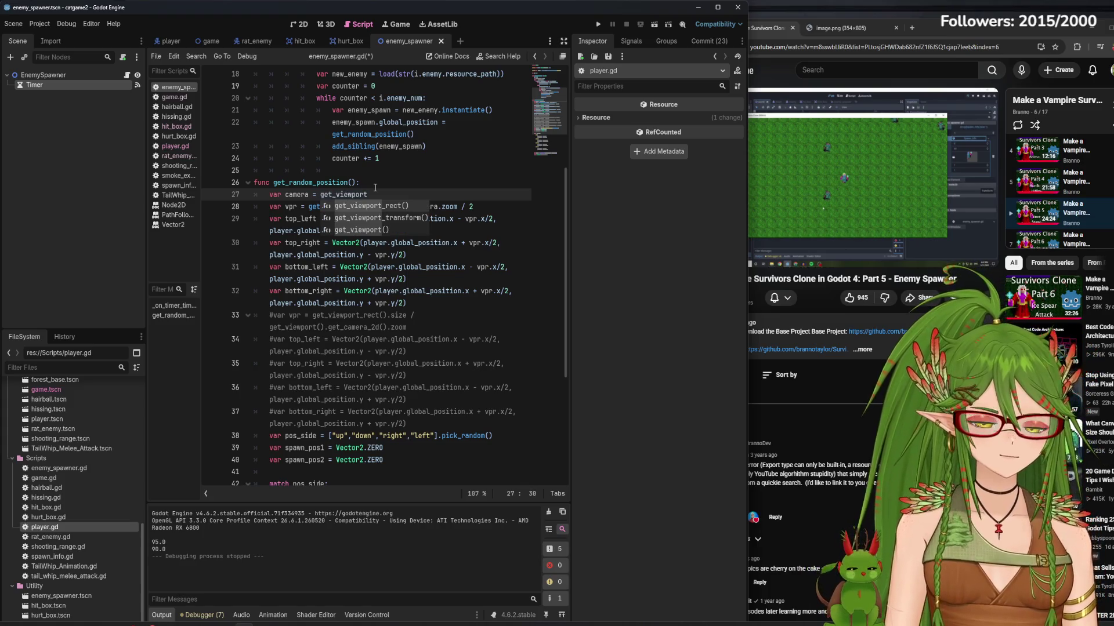
text(t_camera)
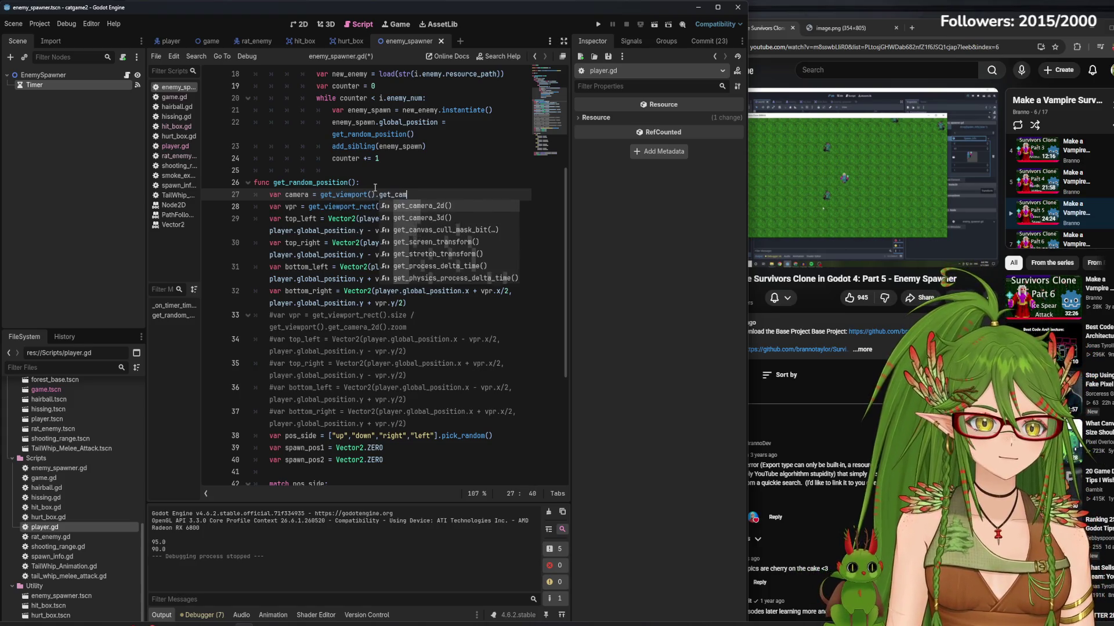
text(_2d())
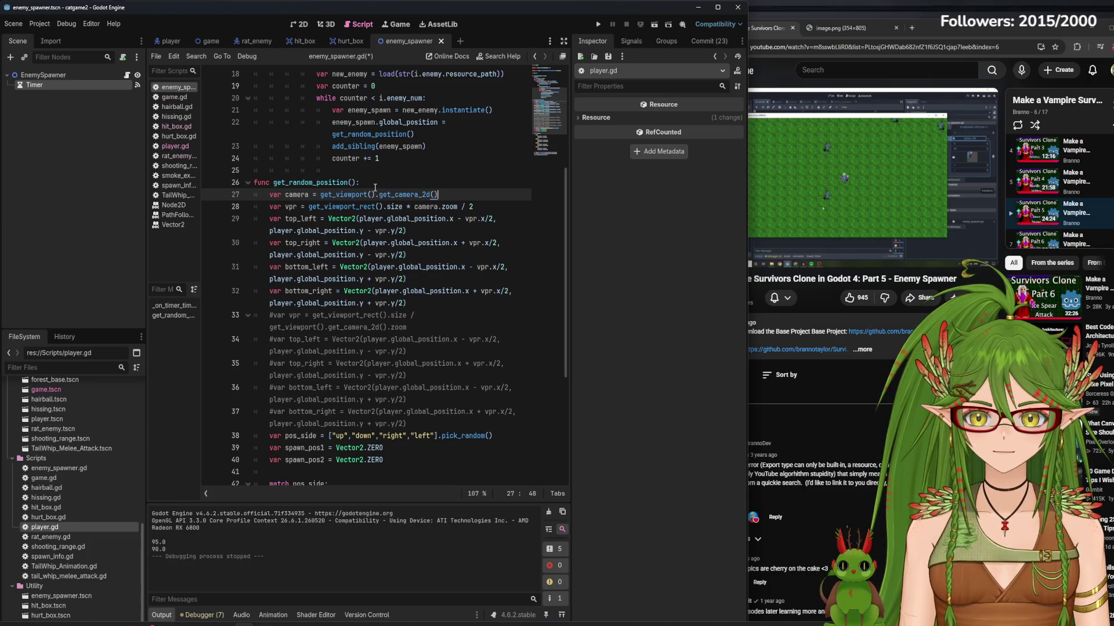
- Change the plus before vpr.x/2 on the bottom_left line to a minus
click(422, 226)
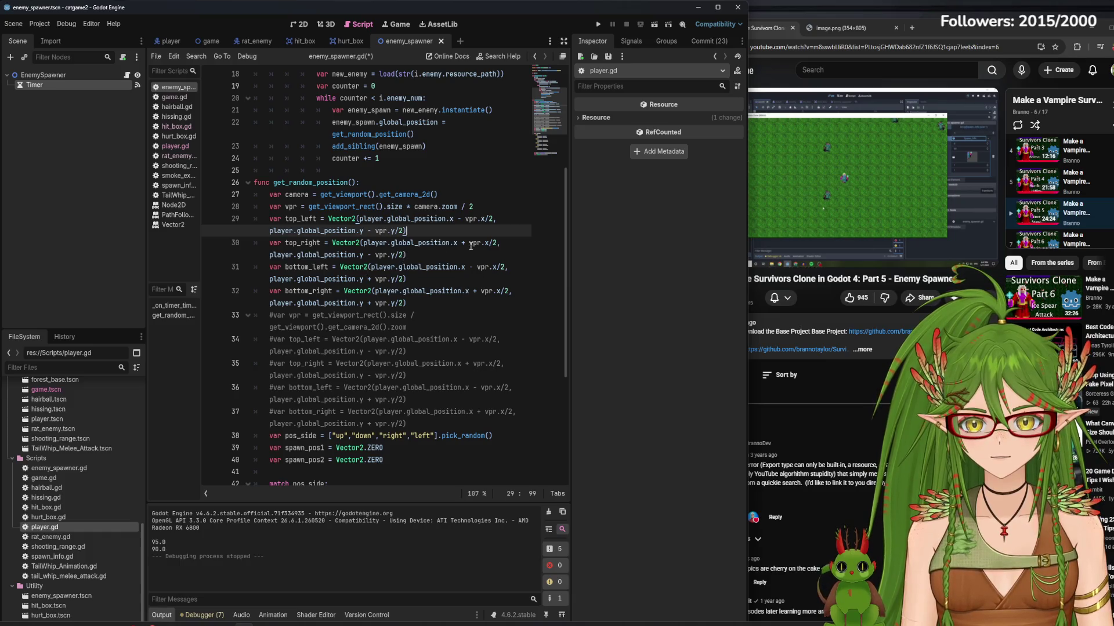
click(473, 267)
click(473, 255)
click(473, 267)
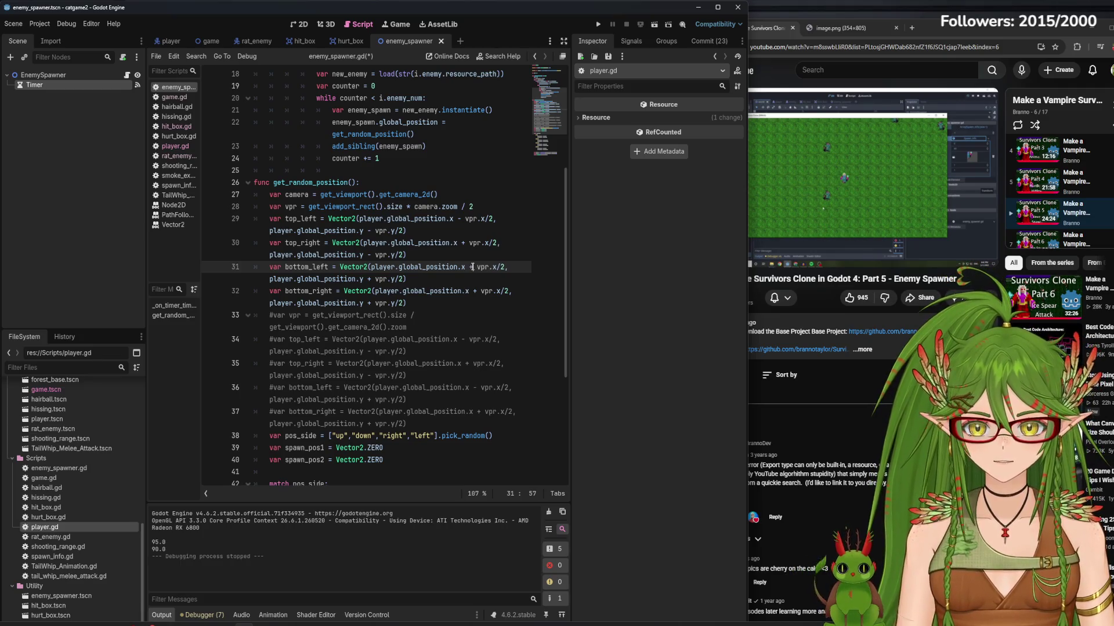
click(476, 291)
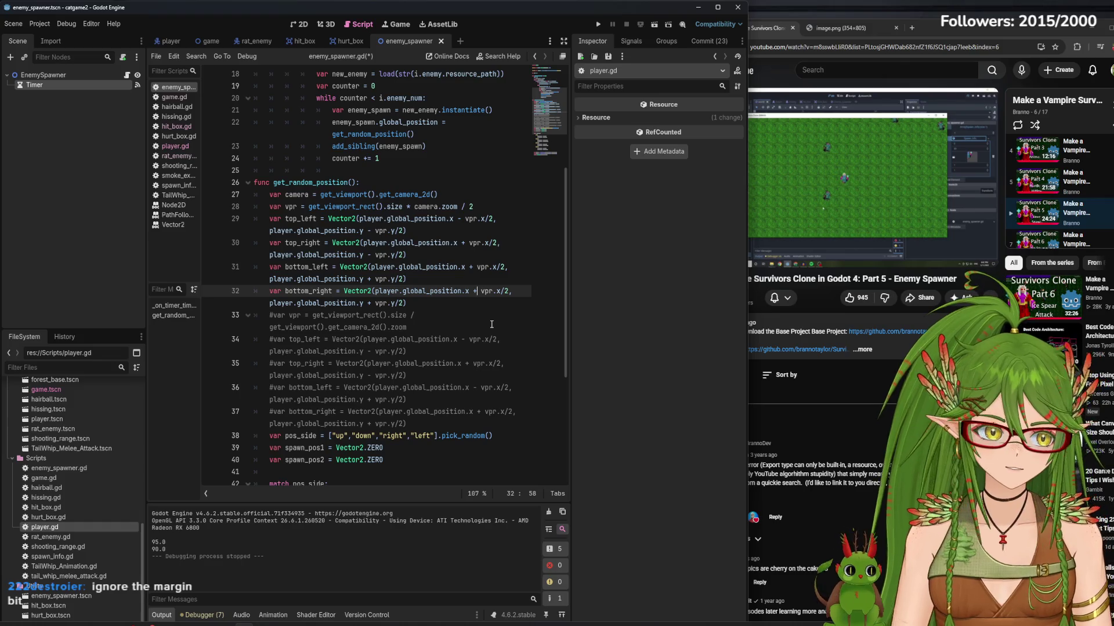
key(Up)
key(BackSpace)
text(-)
- Save the spawner script and run the project to test spawn positions
key(ctrl+s)
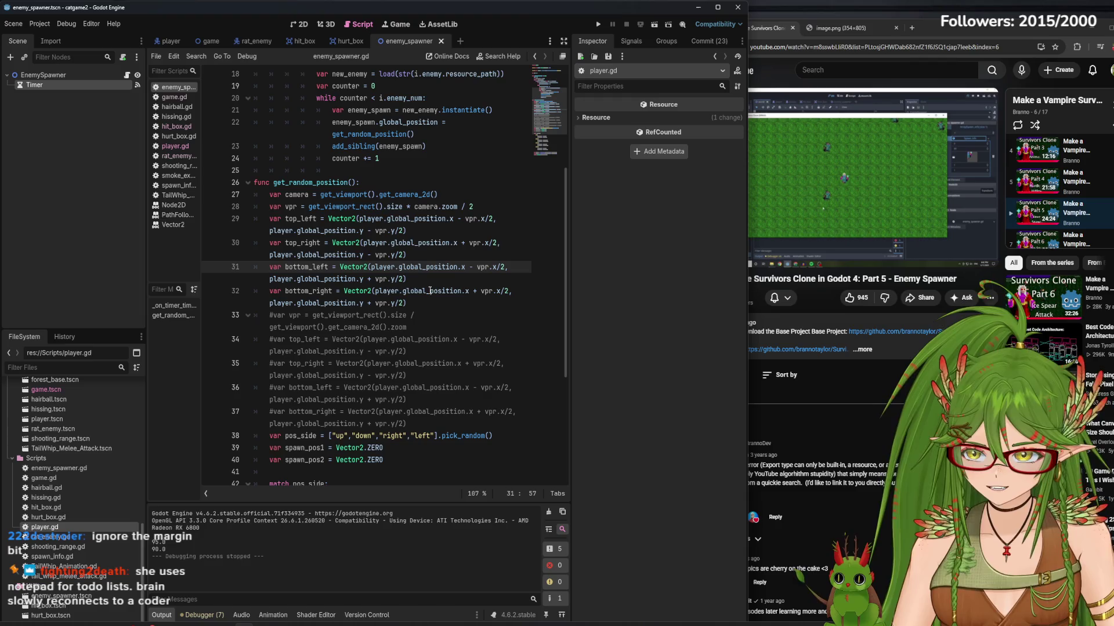
key(End)
click(601, 28)
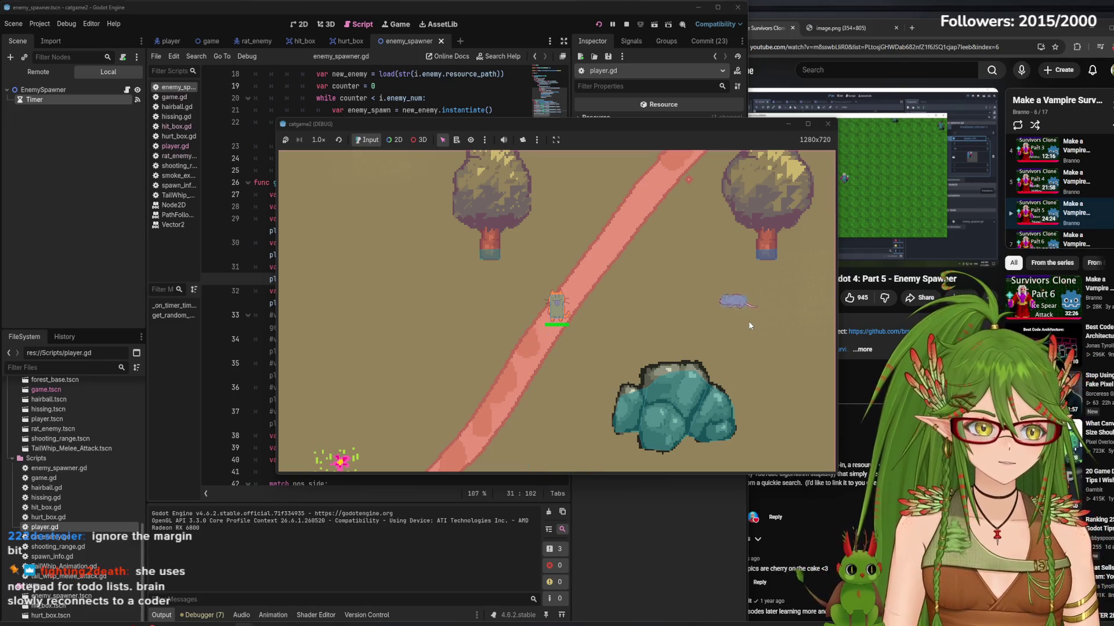
- Move the catgame2 debug window aside to see the code, then stop the test run with F8
drag(687, 128, 630, 283)
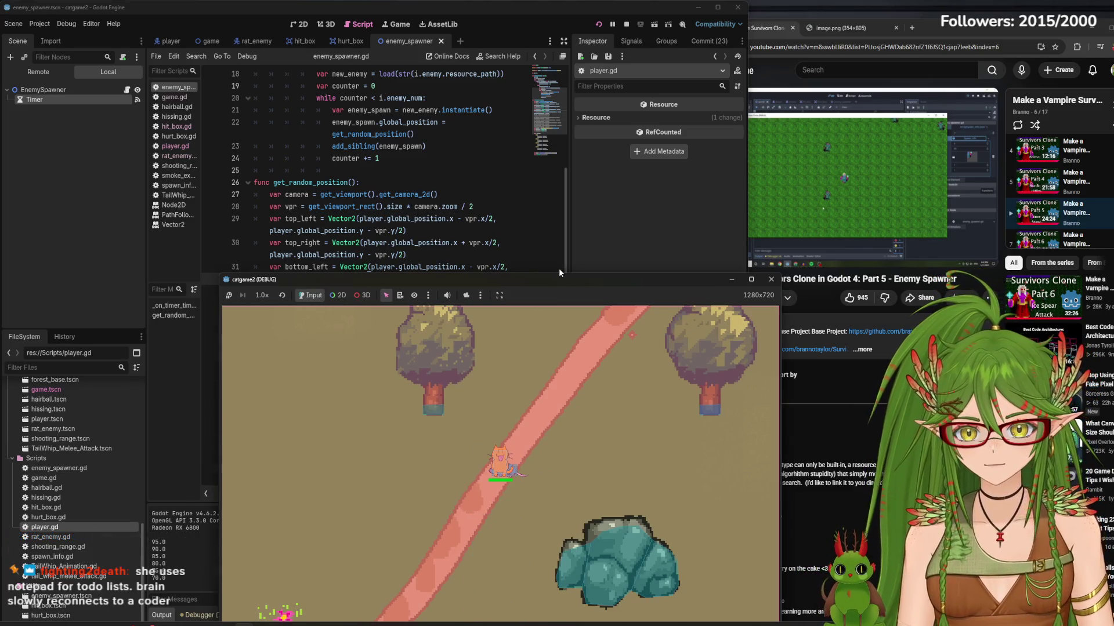
drag(575, 284, 635, 188)
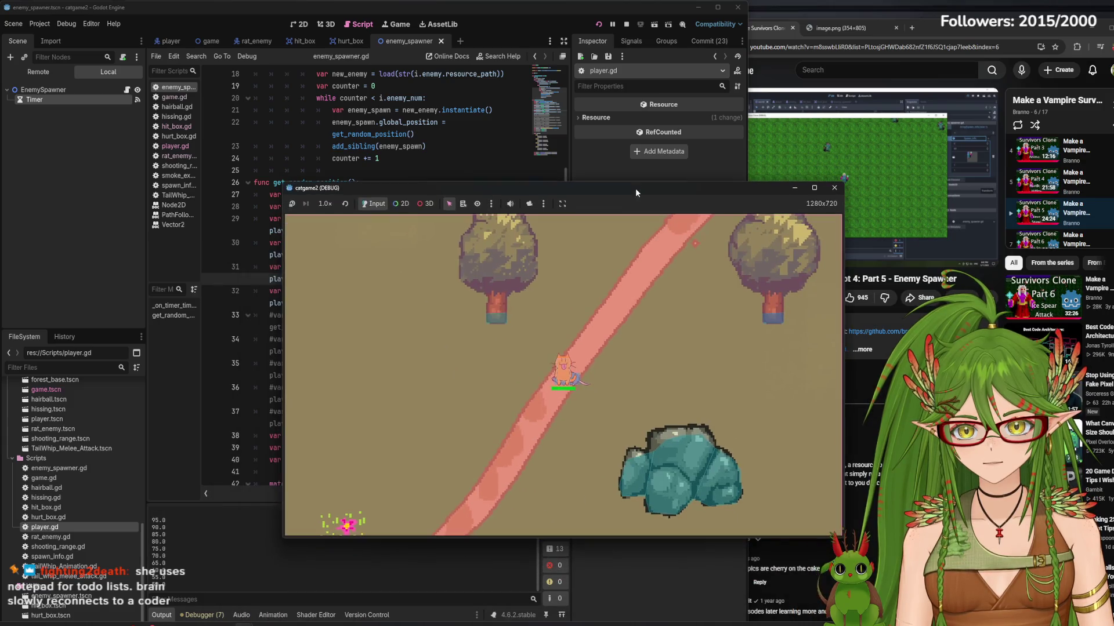
key(F8)
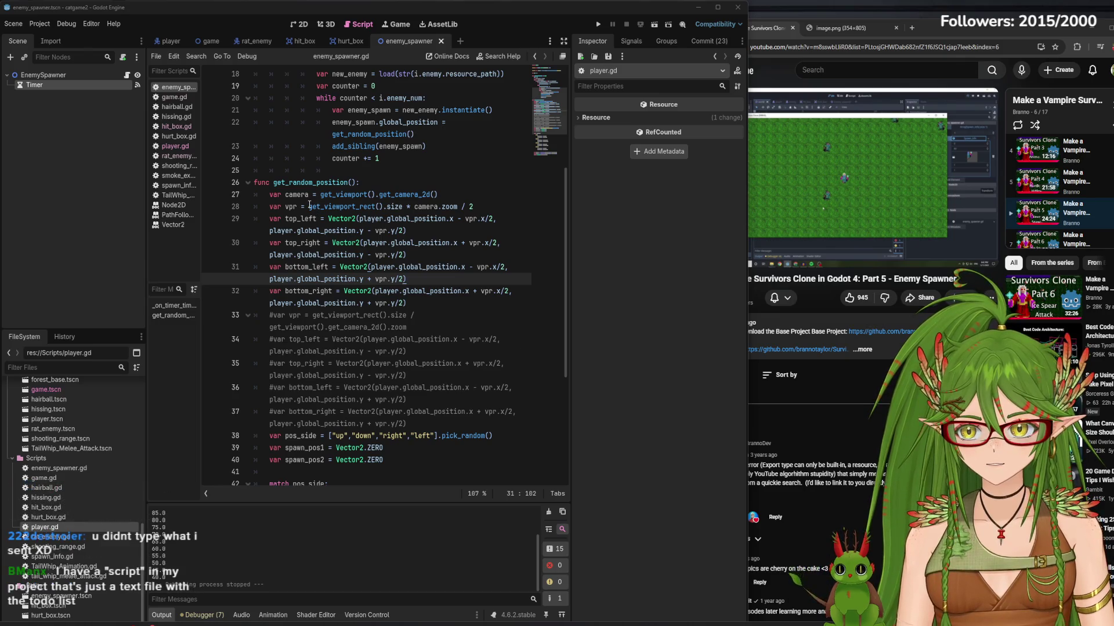
- Rename the vpr variable on line 28 to half_size
mouse_move(309, 206)
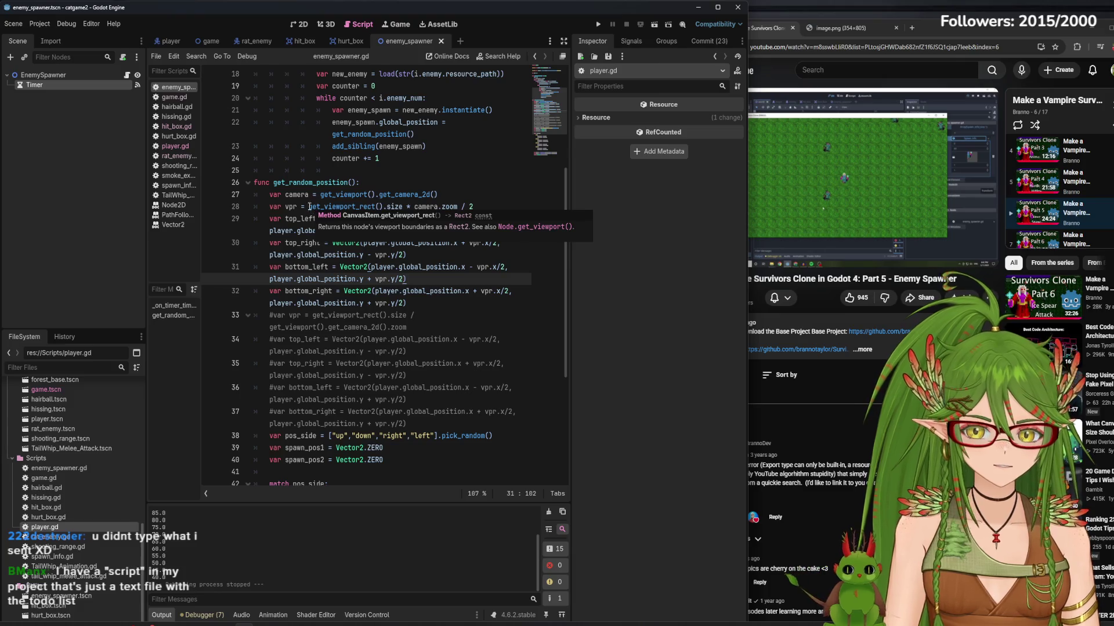
click(299, 207)
key(Left)
key(Left)
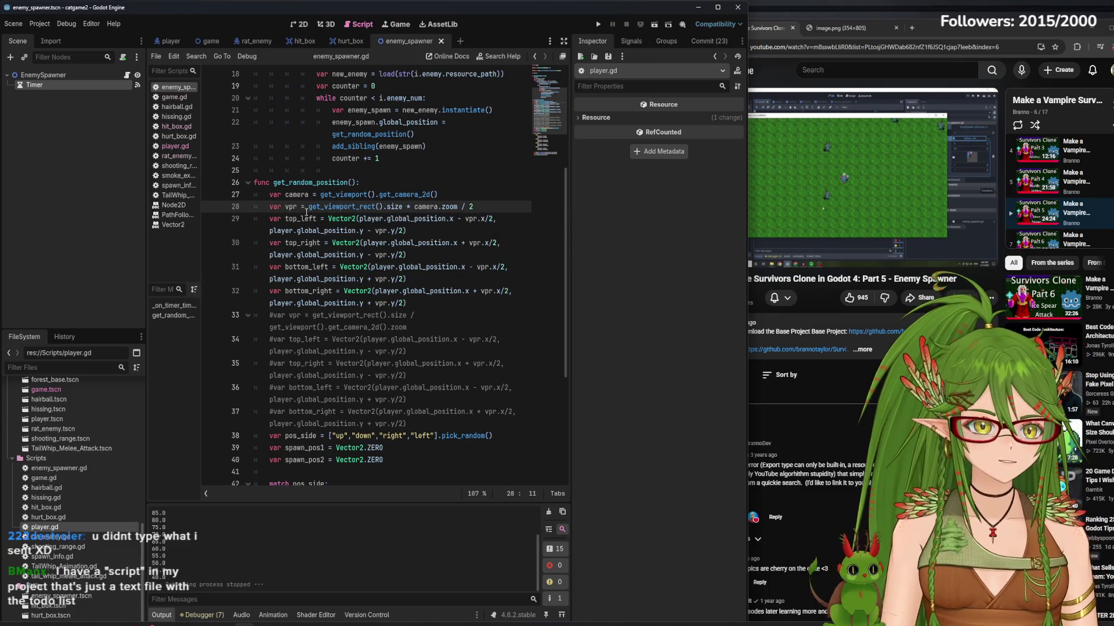
key(BackSpace)
key(BackSpace)
key(BackSpace)
text(half_si)
text(ze)
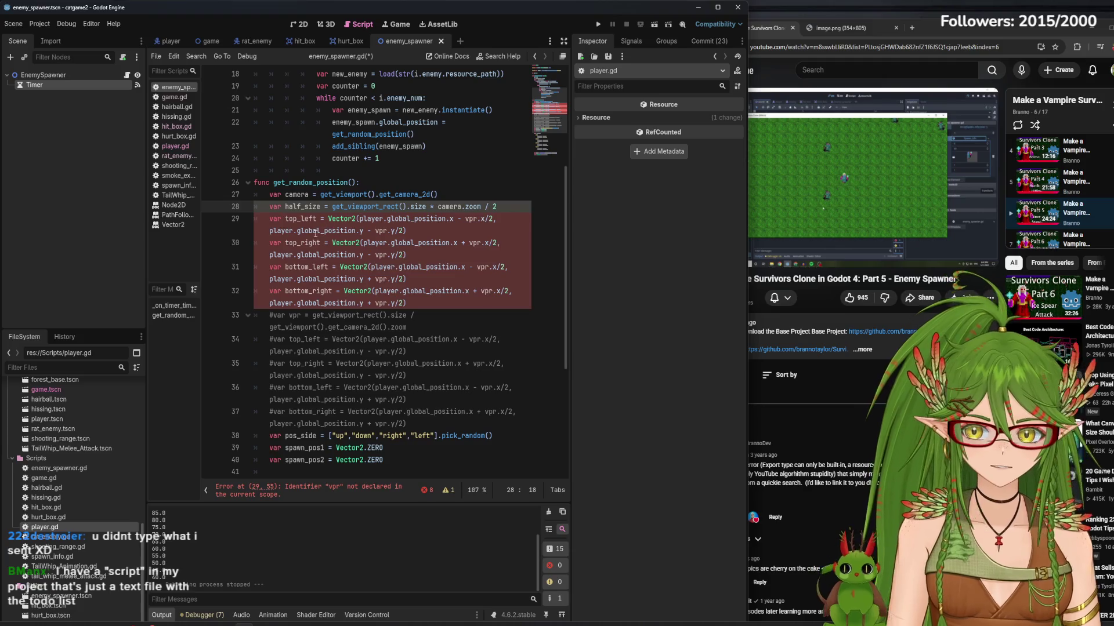
double_click(311, 207)
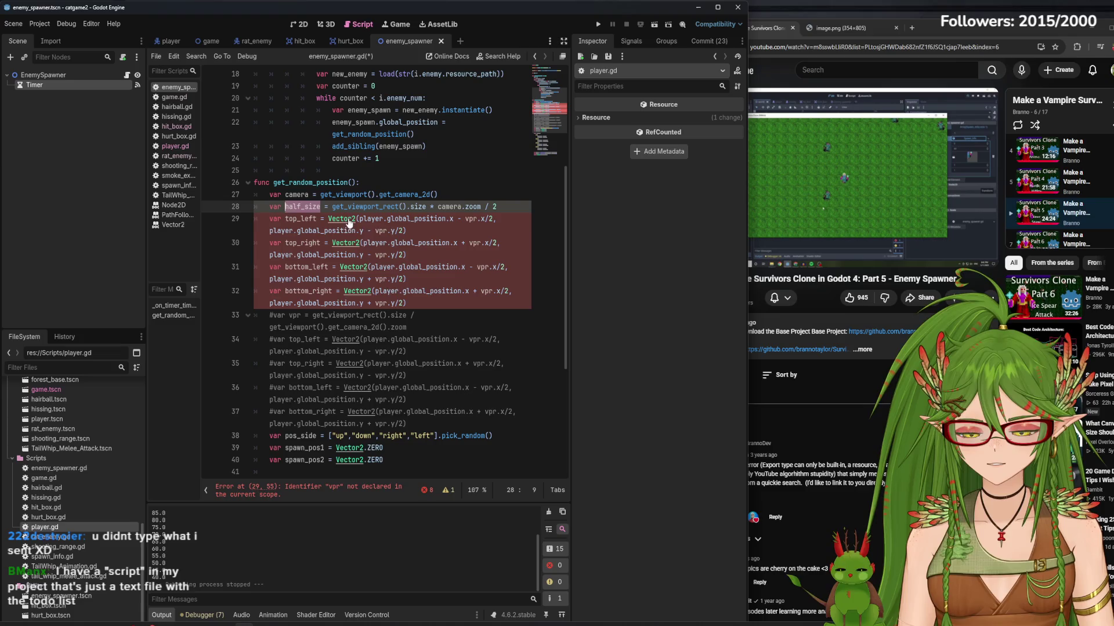
- Review vpr's use in the top_left line, then rename half_size back to vpr
double_click(470, 218)
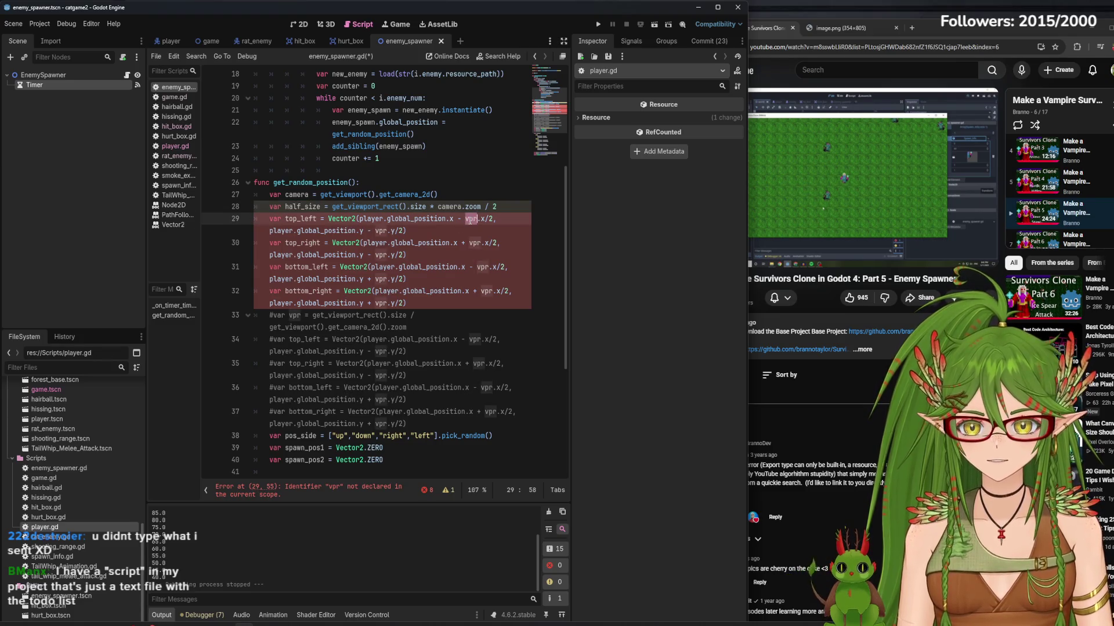
key(shift+End)
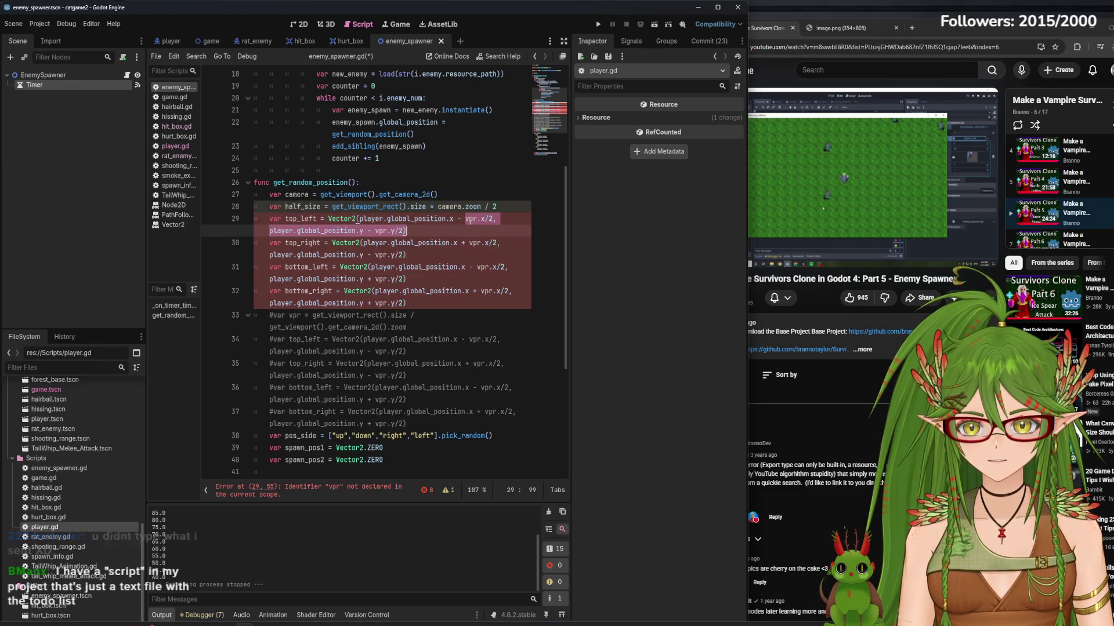
click(474, 219)
click(471, 219)
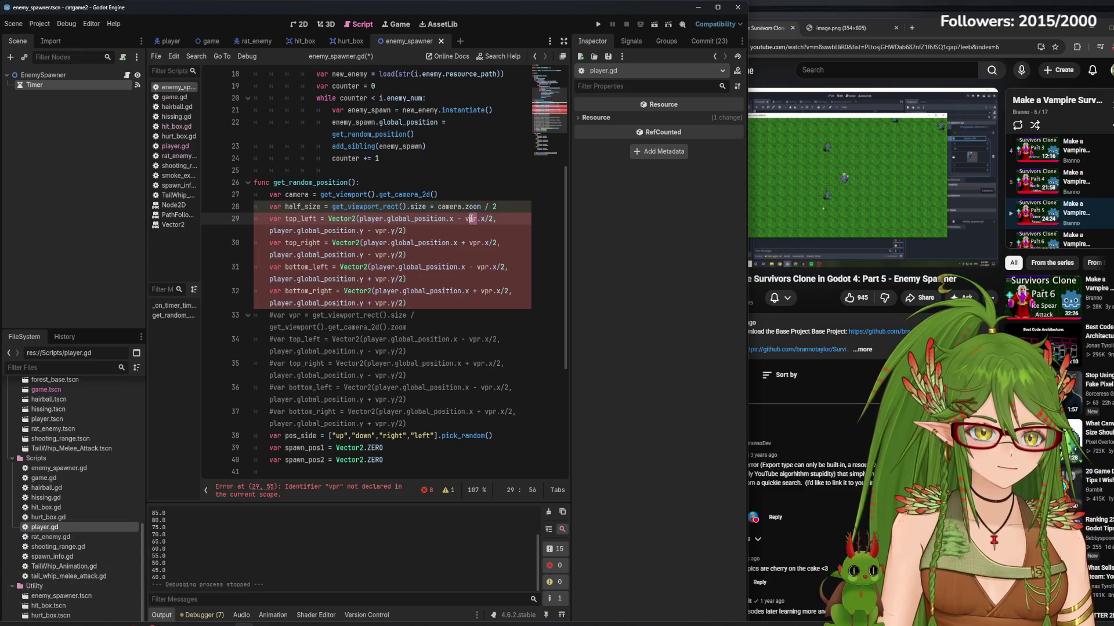
click(398, 230)
click(367, 216)
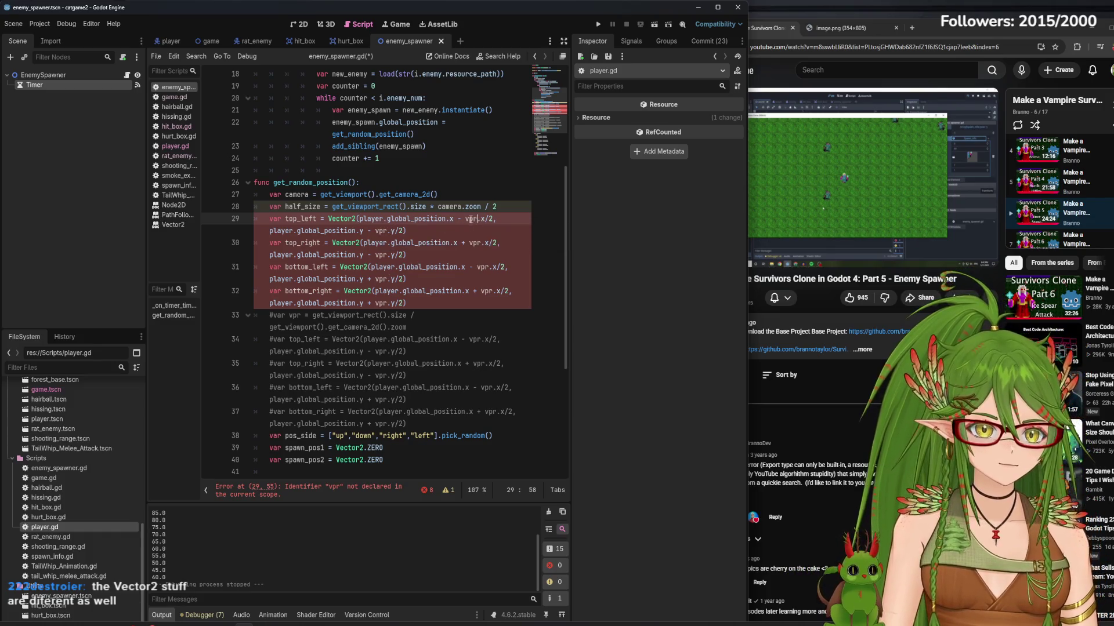
drag(360, 218, 457, 214)
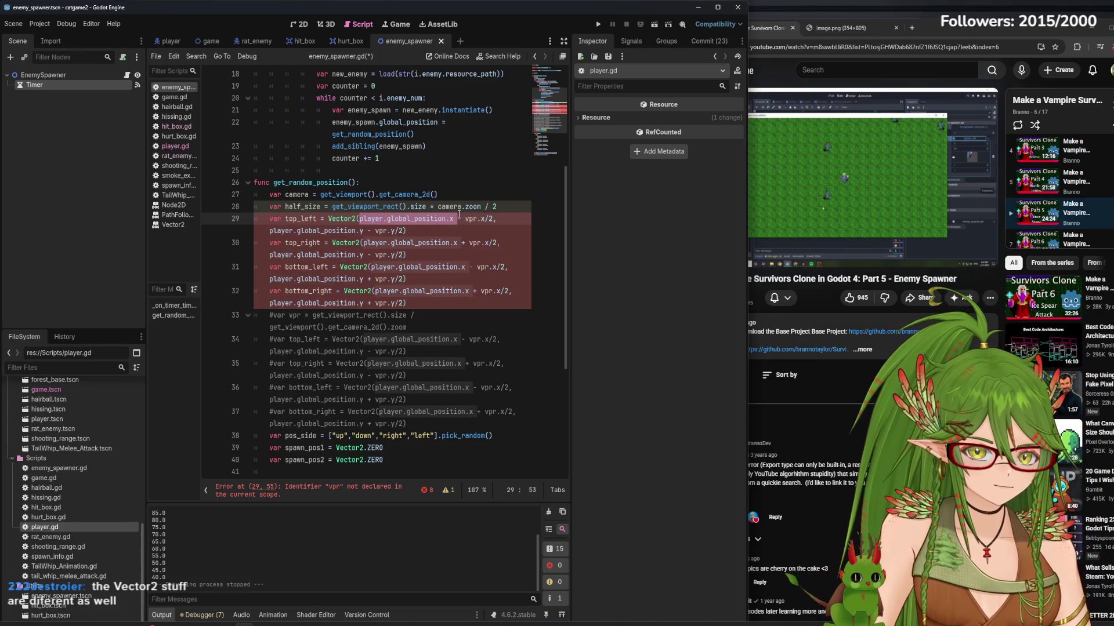
drag(459, 214, 476, 215)
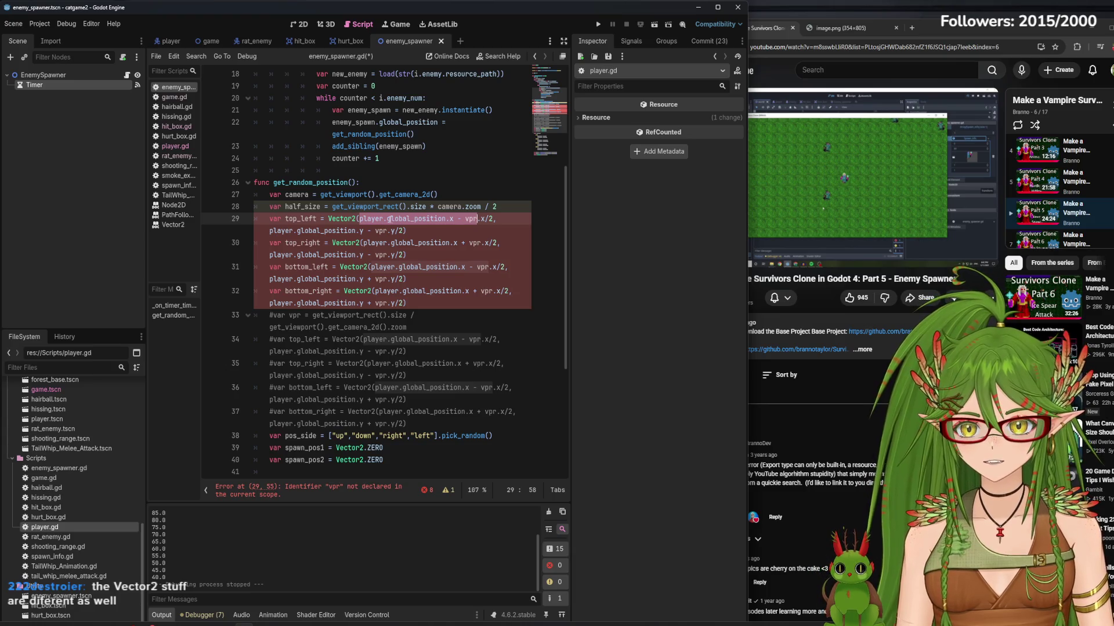
click(321, 207)
key(BackSpace)
key(BackSpace)
key(BackSpace)
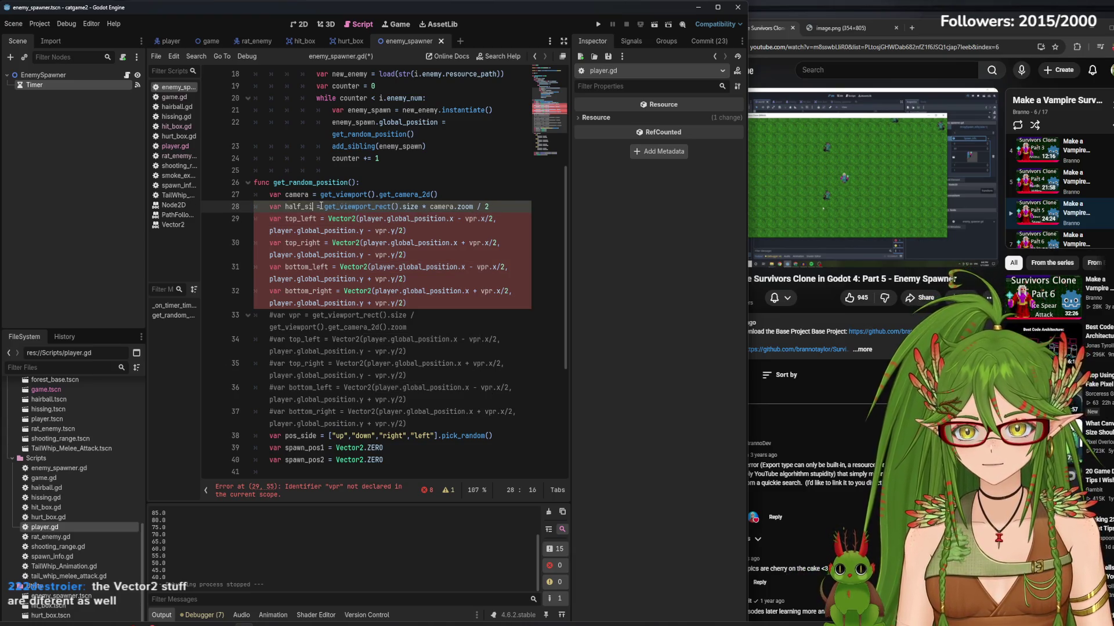
text(vpr =)
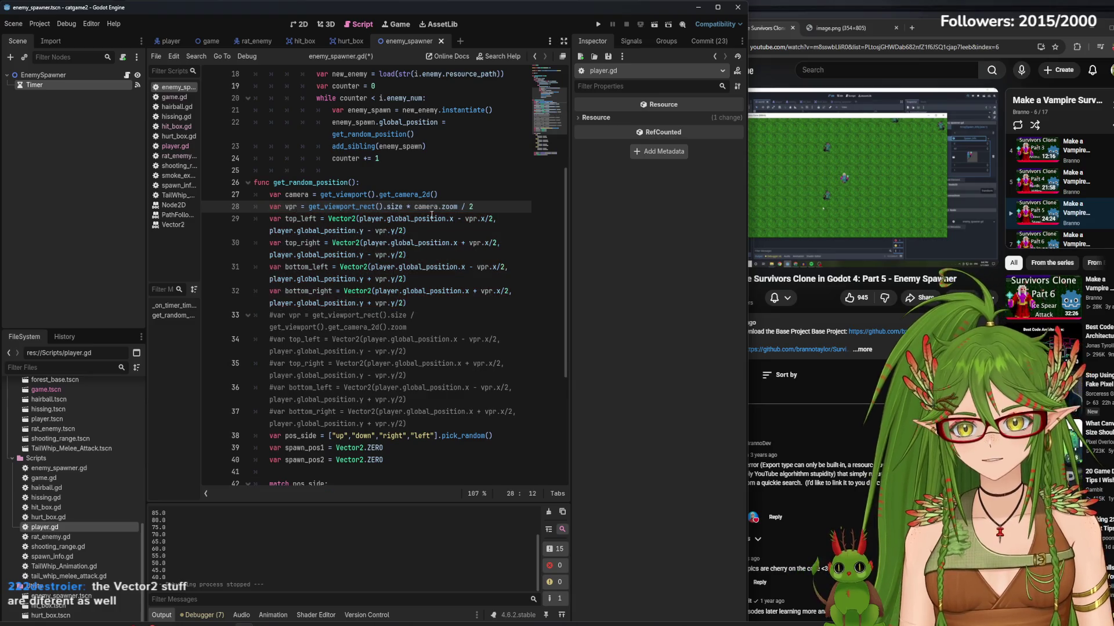
- Rewrite top_left's x argument as -vpr.x - margin, dropping the player position term
drag(458, 218, 360, 221)
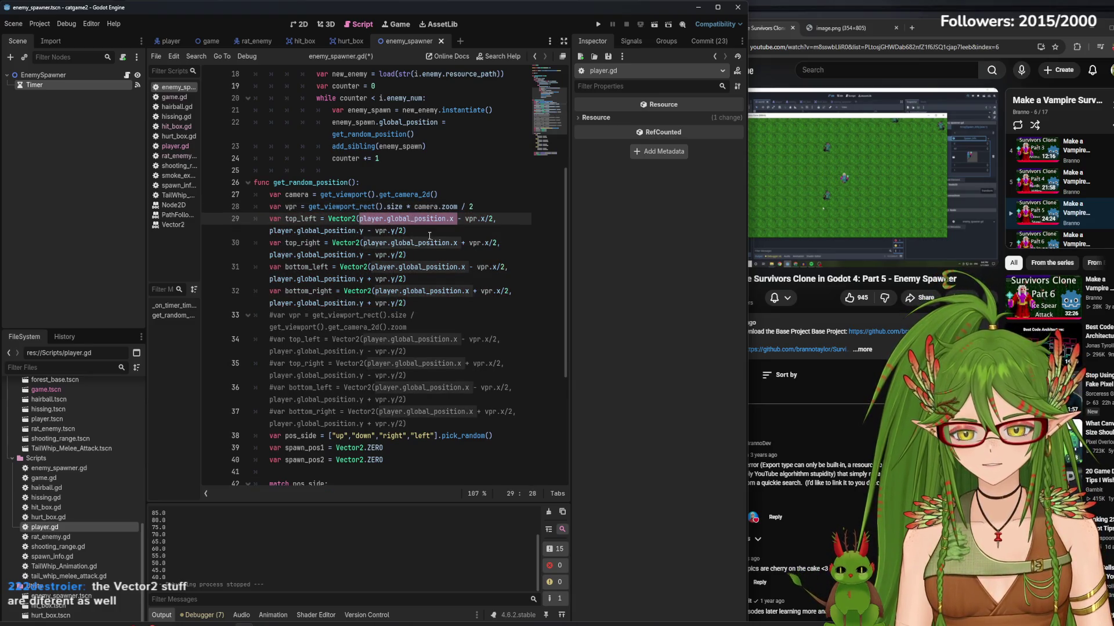
key(BackSpace)
key(BackSpace)
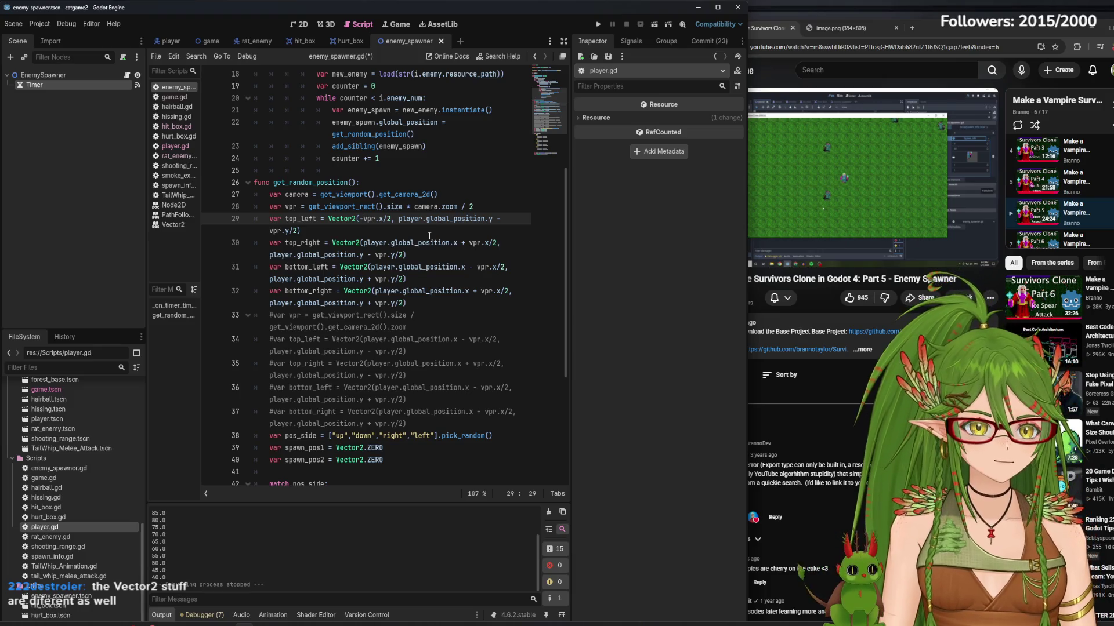
click(385, 219)
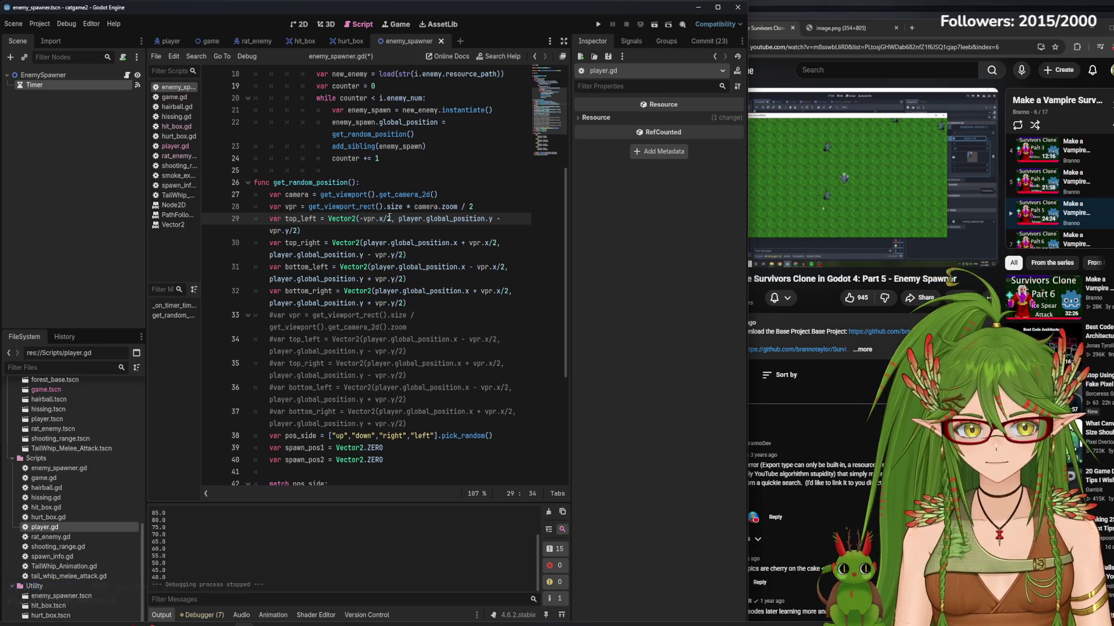
key(Delete)
key(BackSpace)
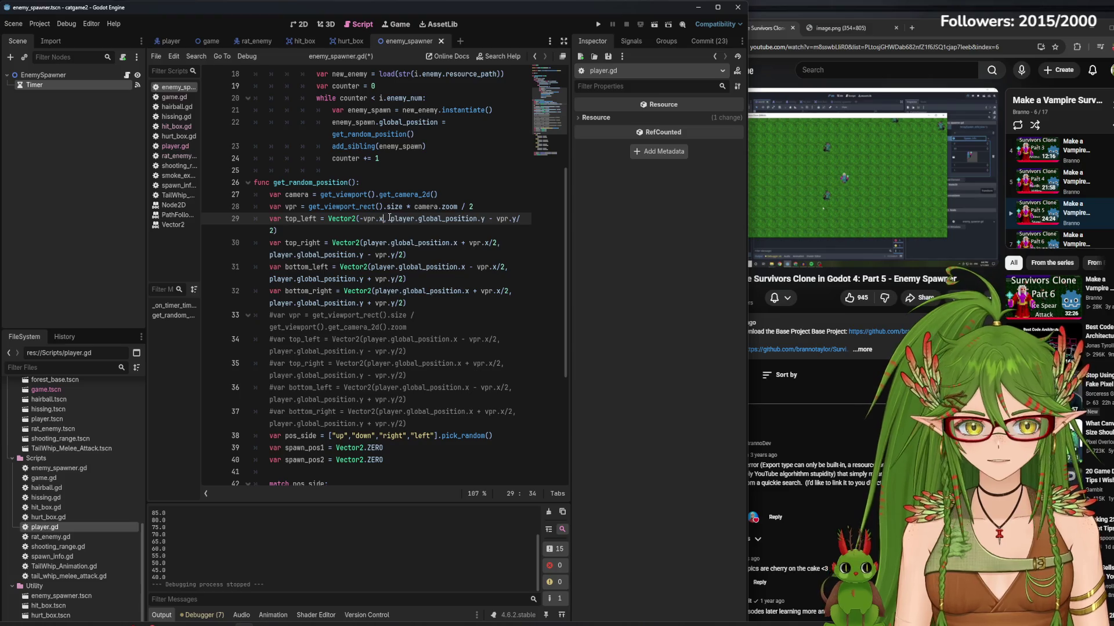
text(- mar)
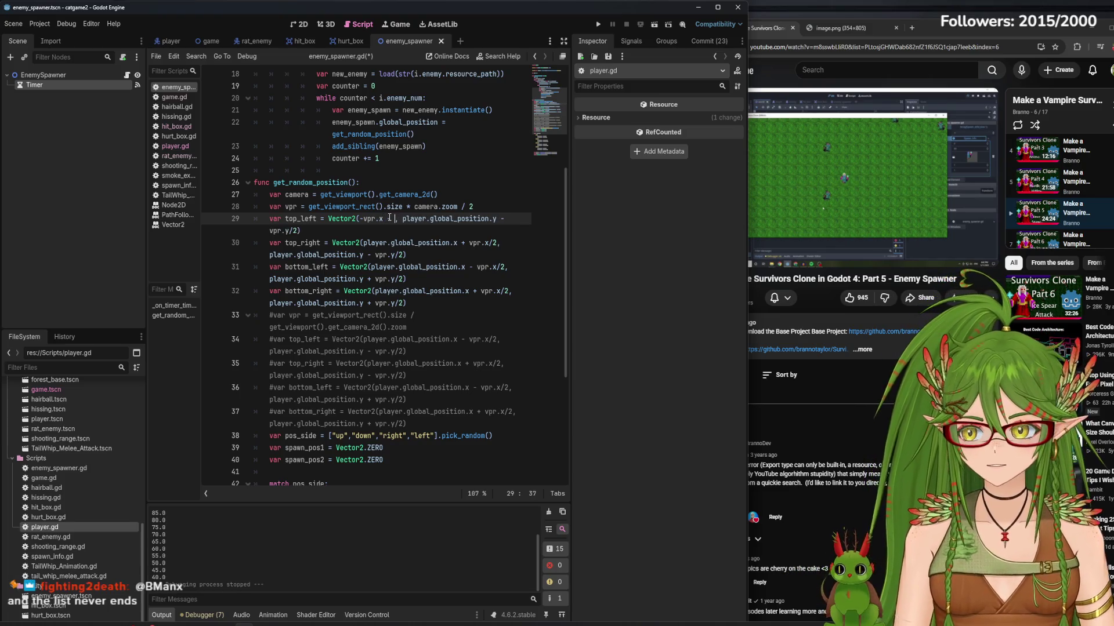
text(gin)
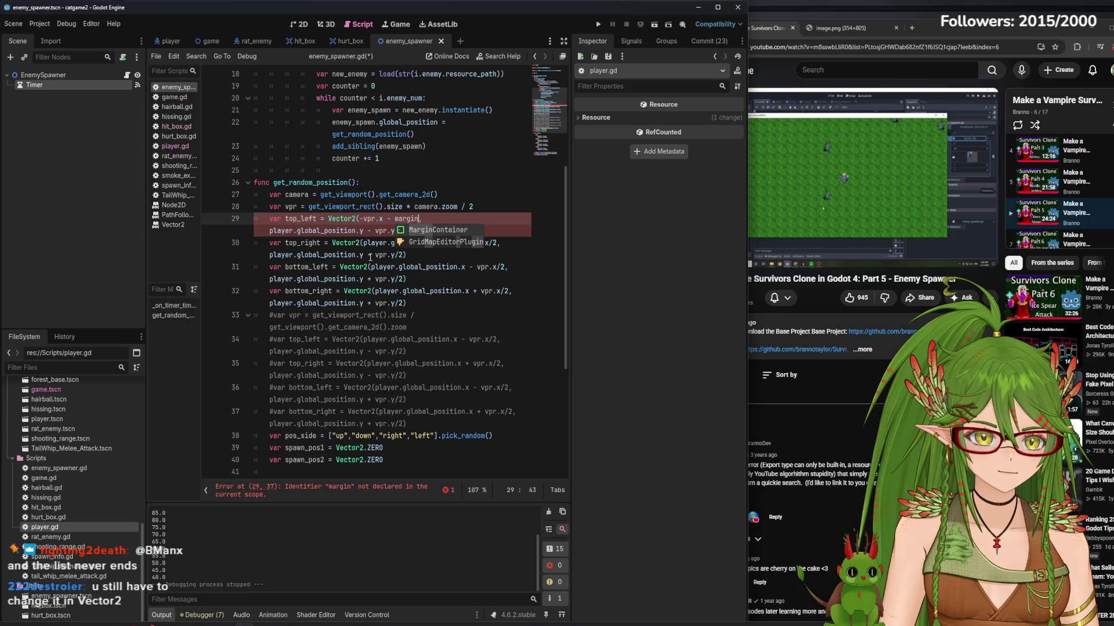
click(348, 242)
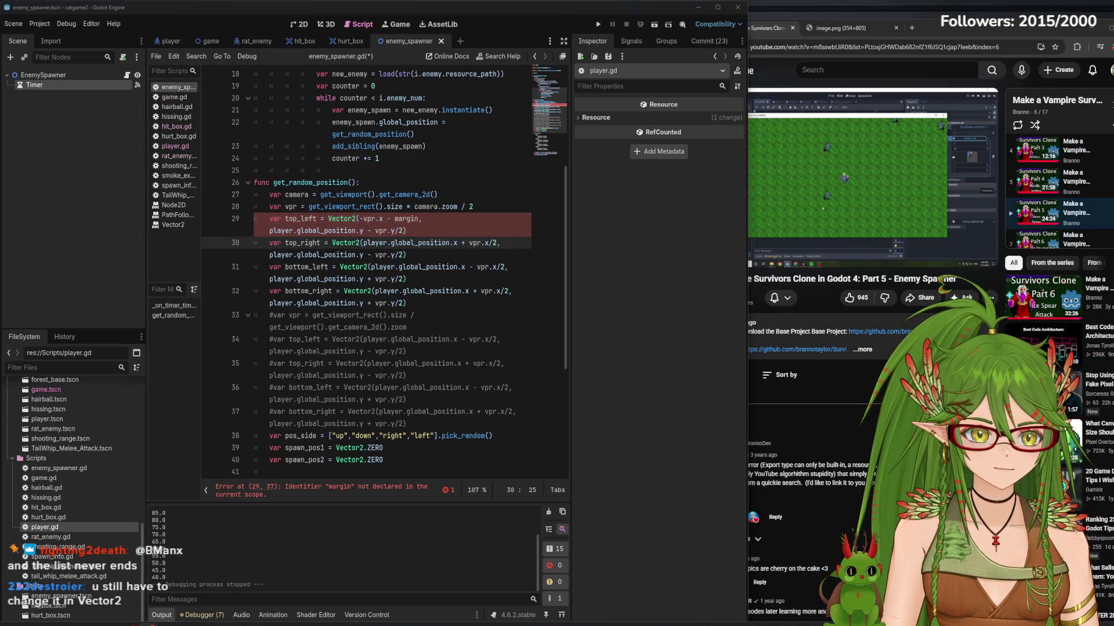
- Reposition the browser and zoom into the reference code image beside Godot
drag(1053, 29, 887, 27)
click(964, 44)
click(938, 224)
click(941, 227)
drag(865, 27, 1029, 33)
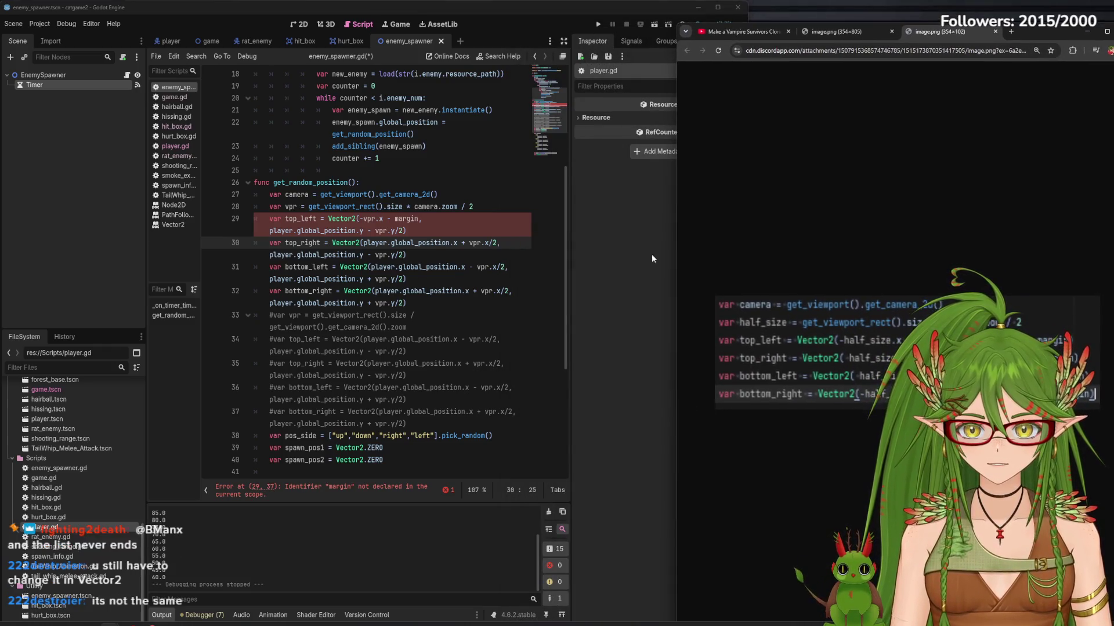
drag(747, 296, 698, 295)
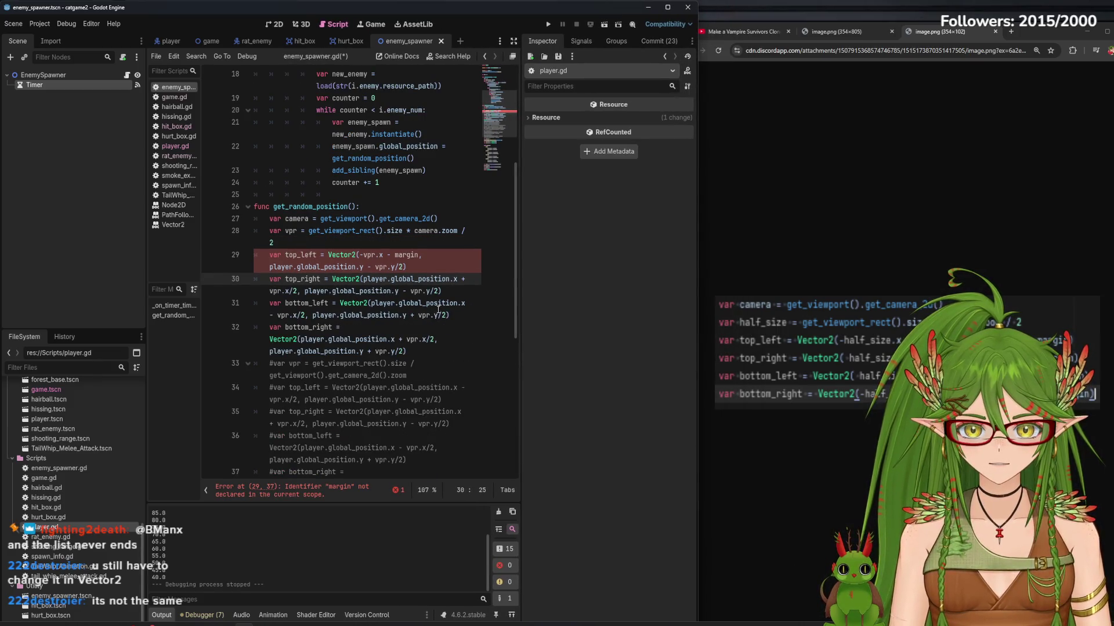
- Rewrite top_left's y argument as -vpr.2 - margin, removing the player y position
mouse_move(355, 255)
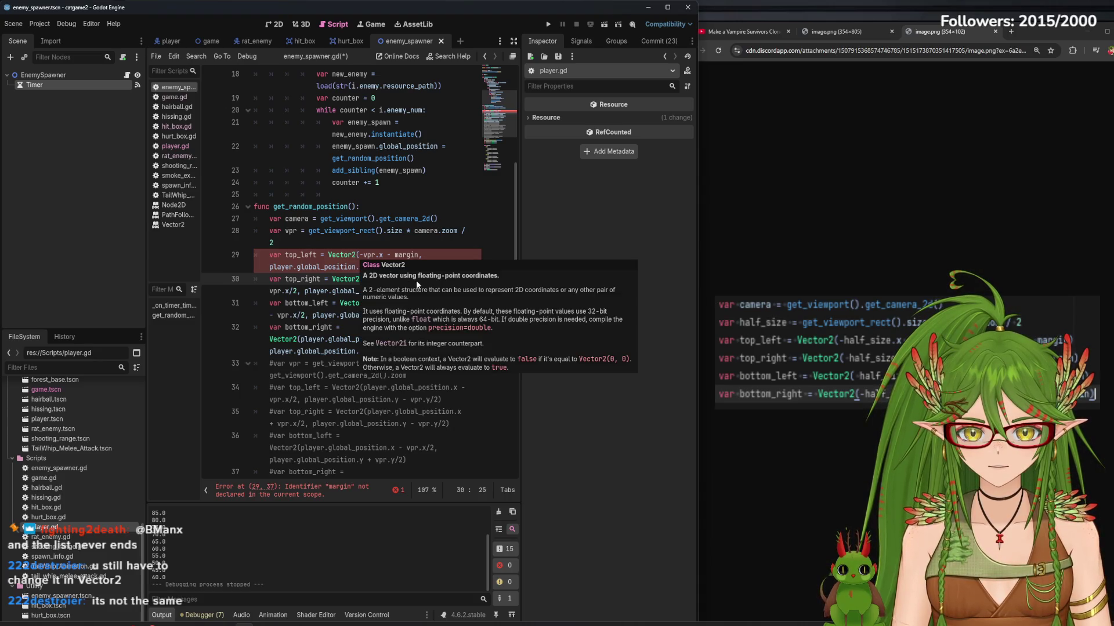
mouse_move(386, 265)
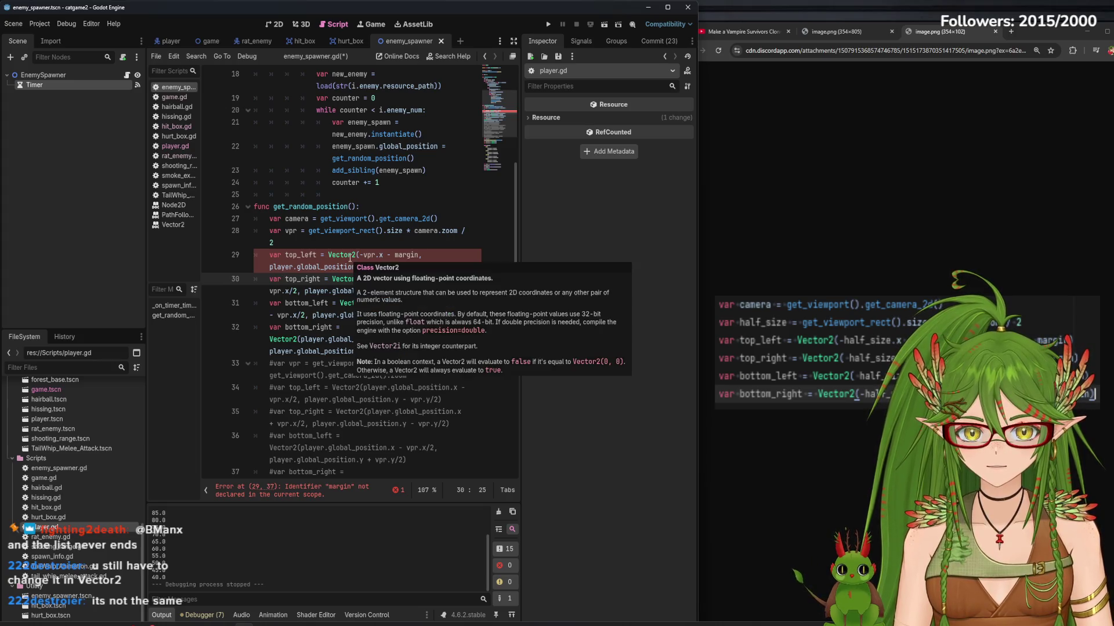
click(359, 255)
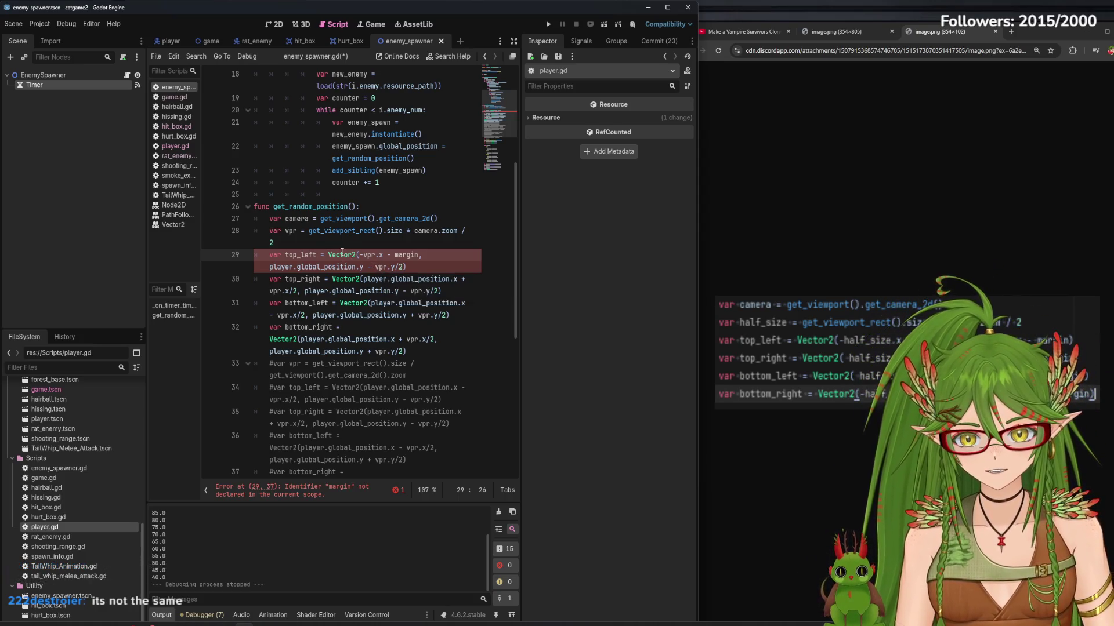
mouse_move(342, 253)
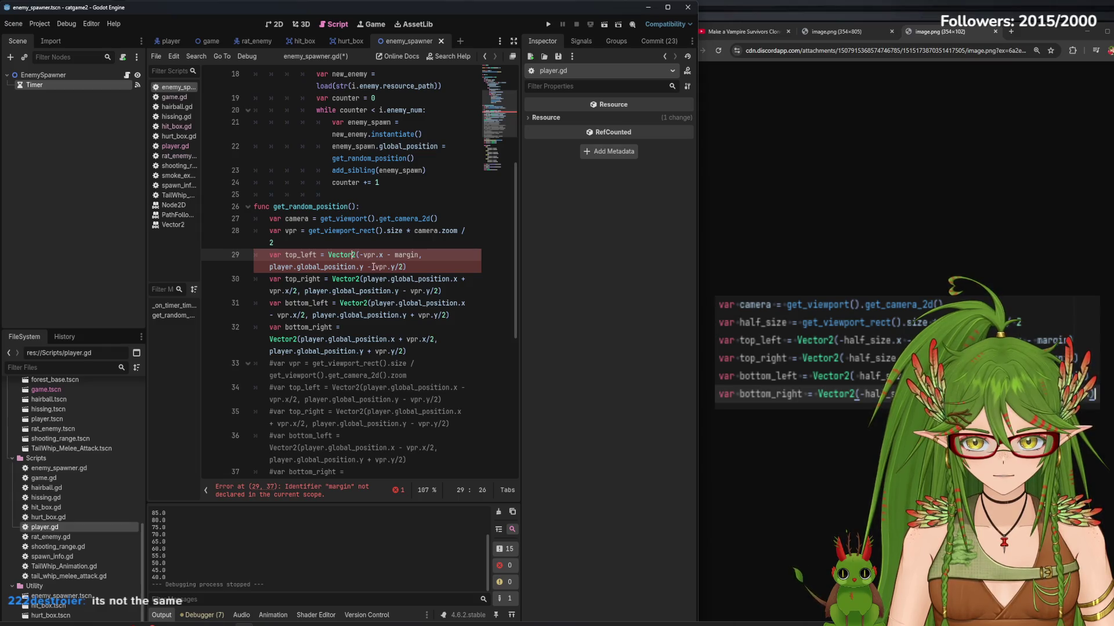
click(403, 269)
key(BackSpace)
text(-)
drag(371, 267, 270, 268)
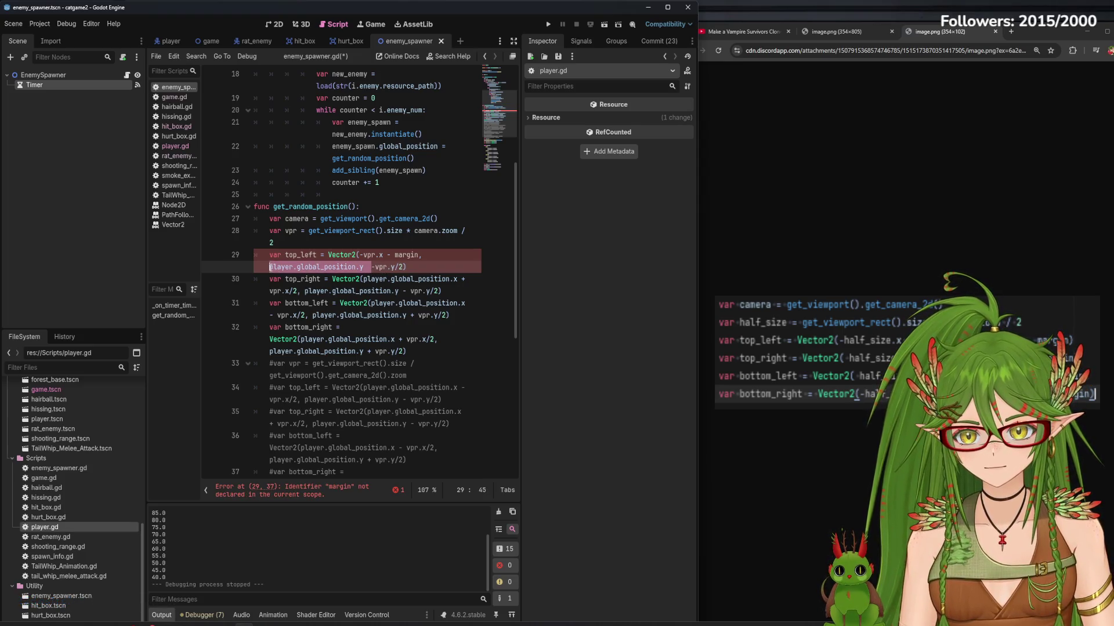
key(BackSpace)
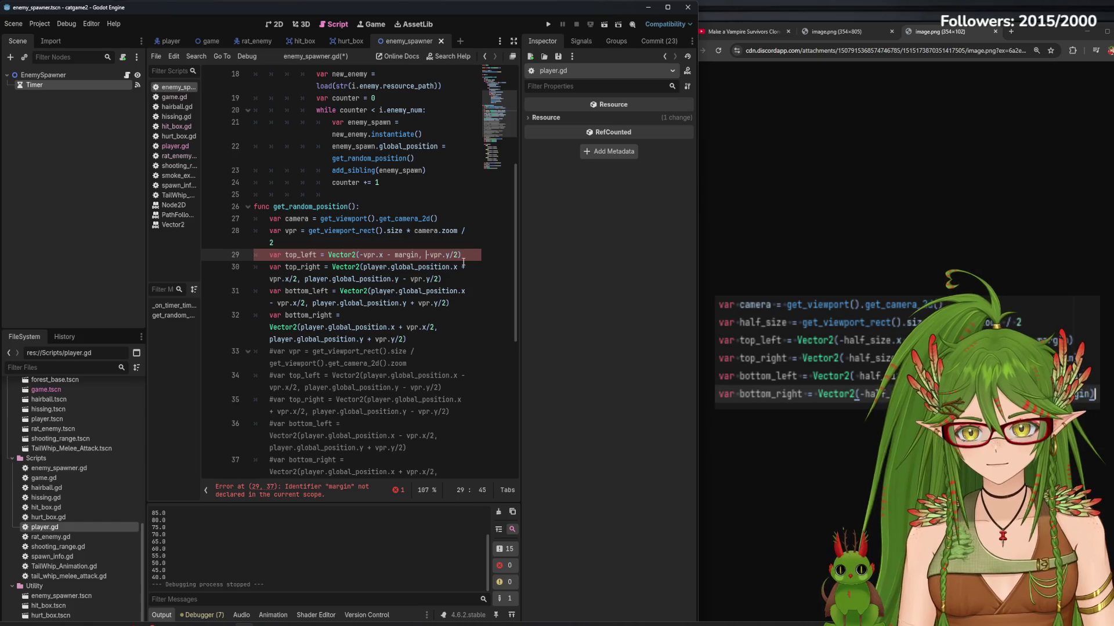
key(Delete)
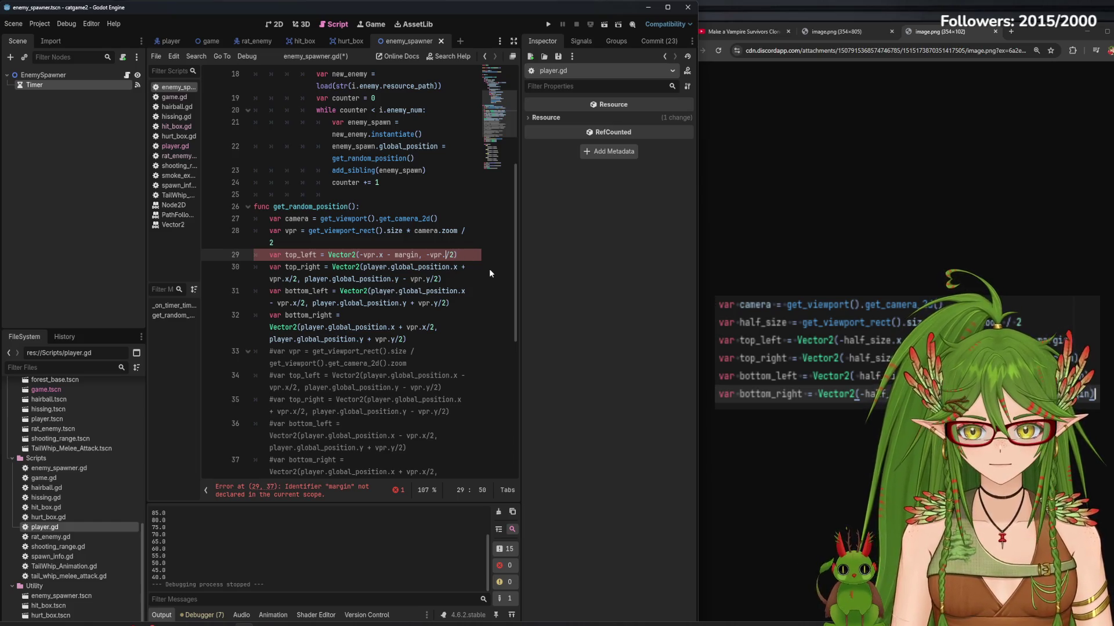
key(BackSpace)
text(- margin)
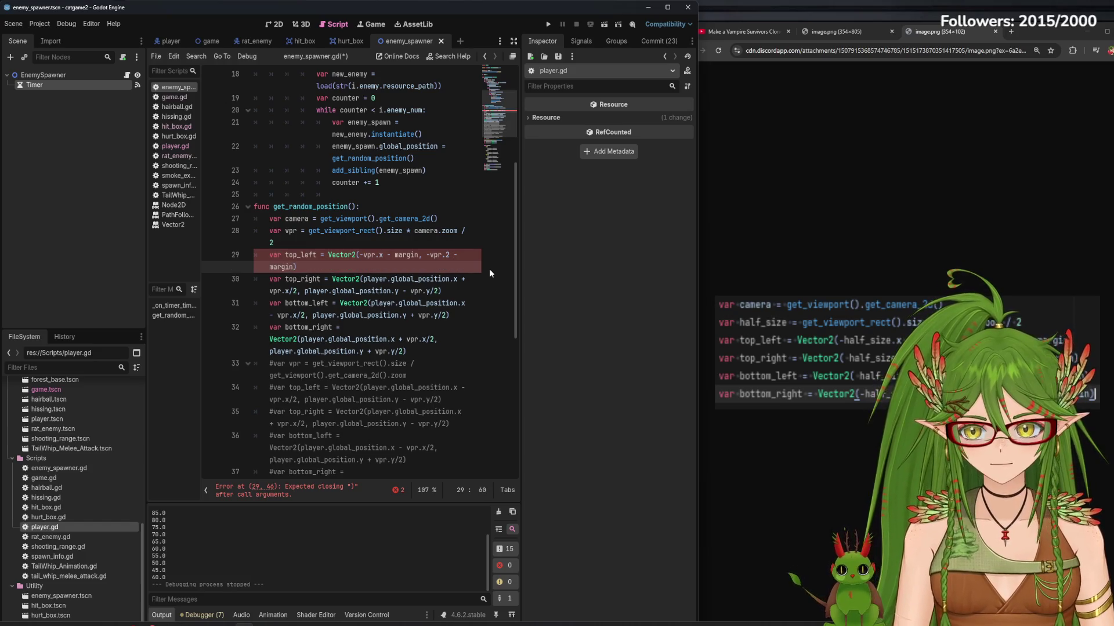
click(332, 281)
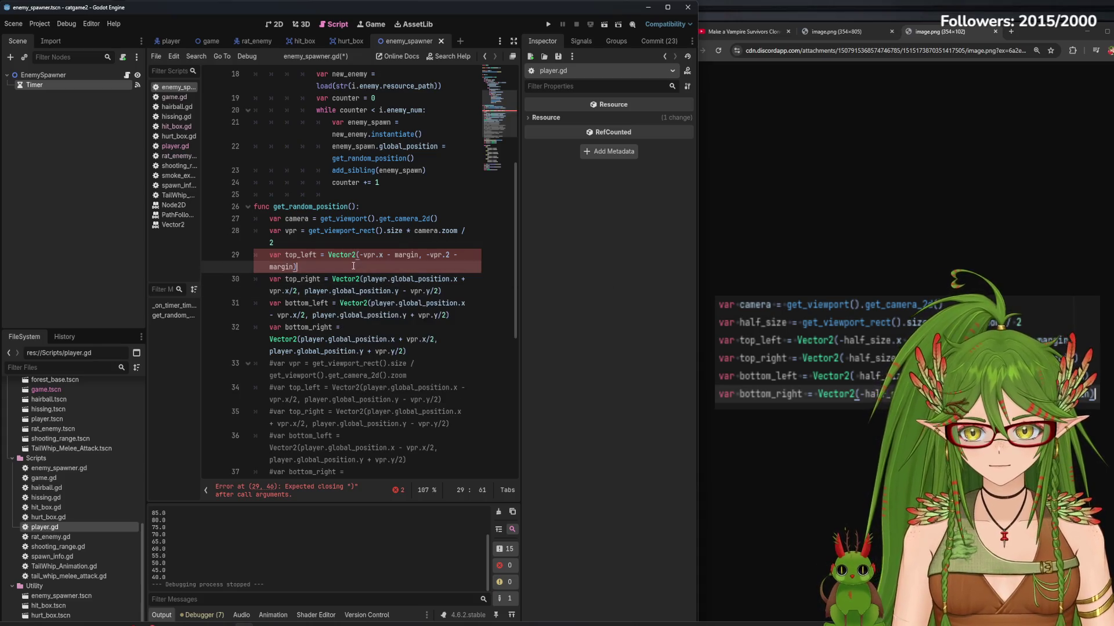
- Paste top_left's Vector2 arguments over the top_right, bottom_left and bottom_right lines
drag(296, 266, 357, 260)
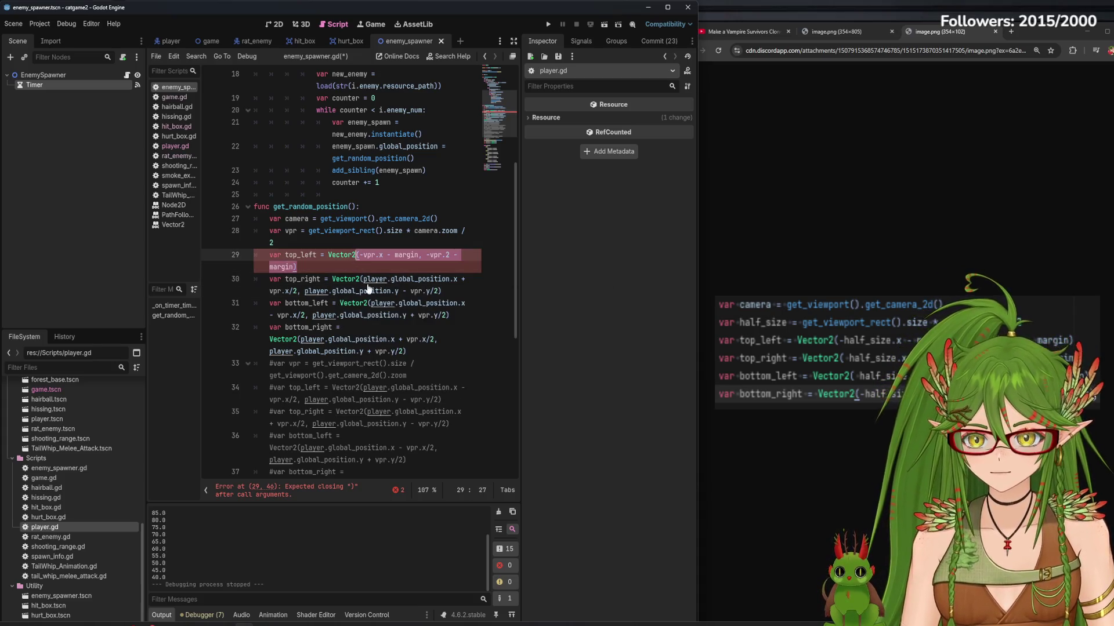
drag(441, 291, 358, 279)
key(ctrl+v)
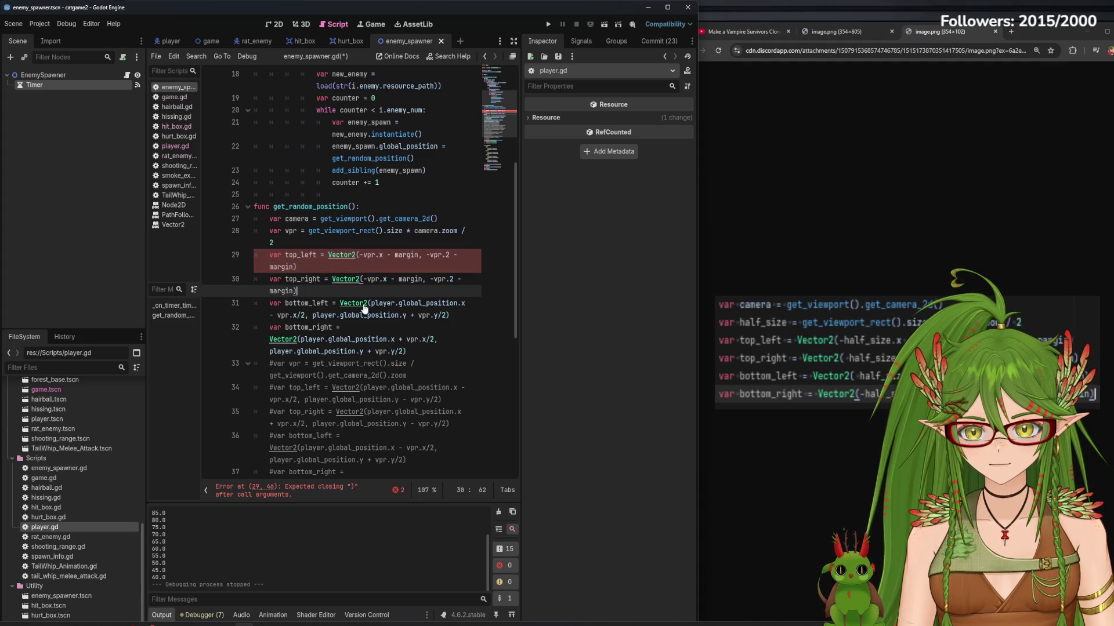
drag(462, 317, 368, 303)
key(ctrl+v)
drag(407, 351, 298, 342)
key(ctrl+v)
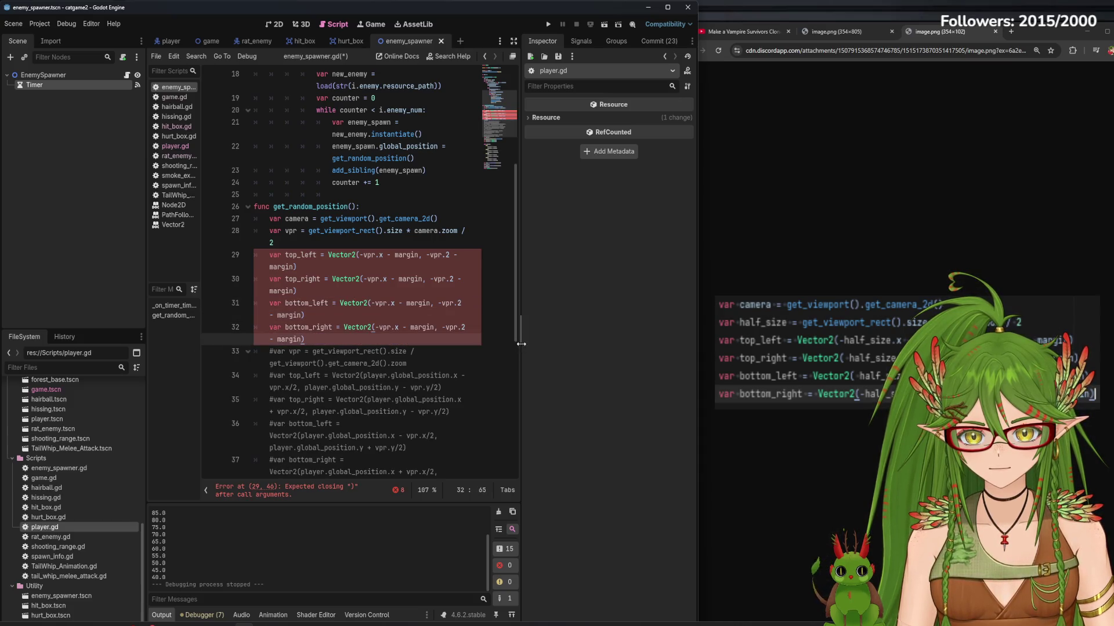
drag(520, 345, 696, 347)
- Change the x argument of top_right and bottom_left to vpr.x + margin
click(428, 216)
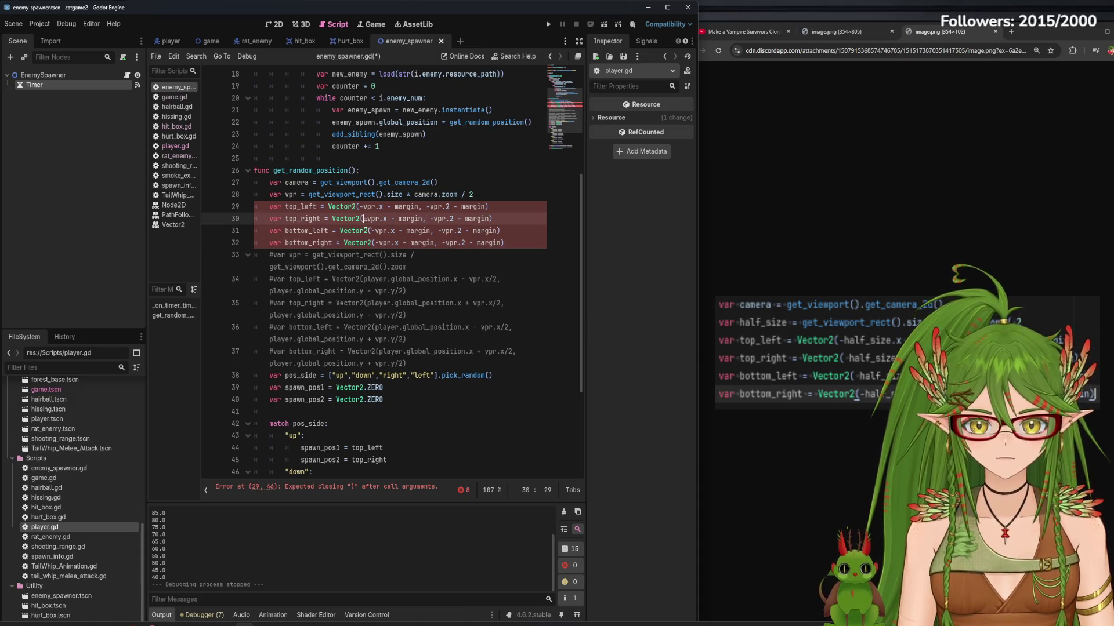
key(BackSpace)
key(BackSpace)
text(+)
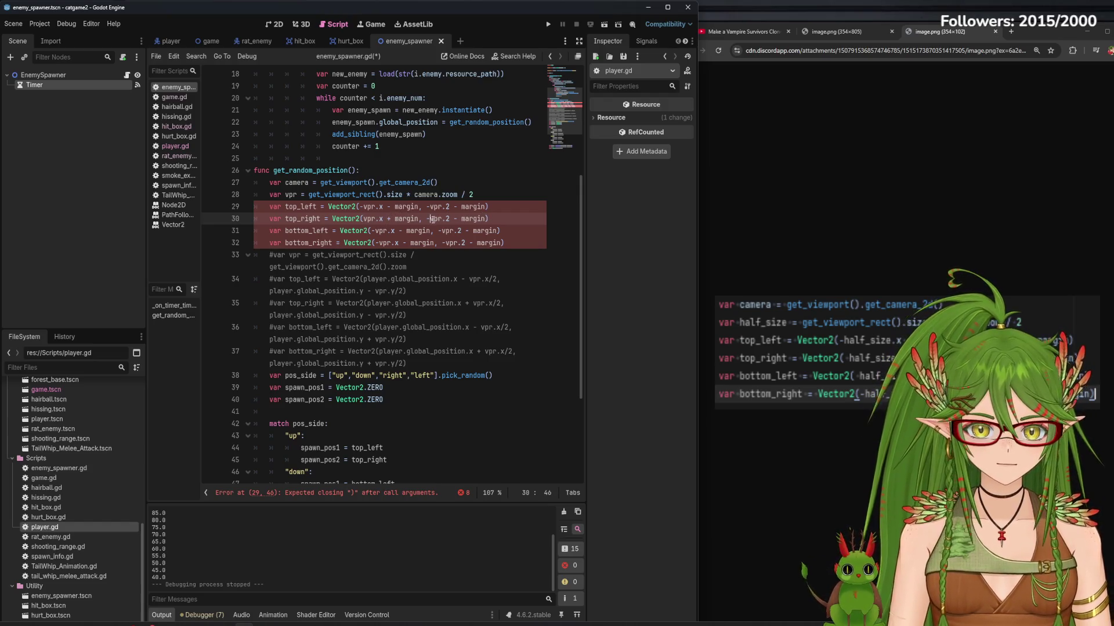
click(375, 231)
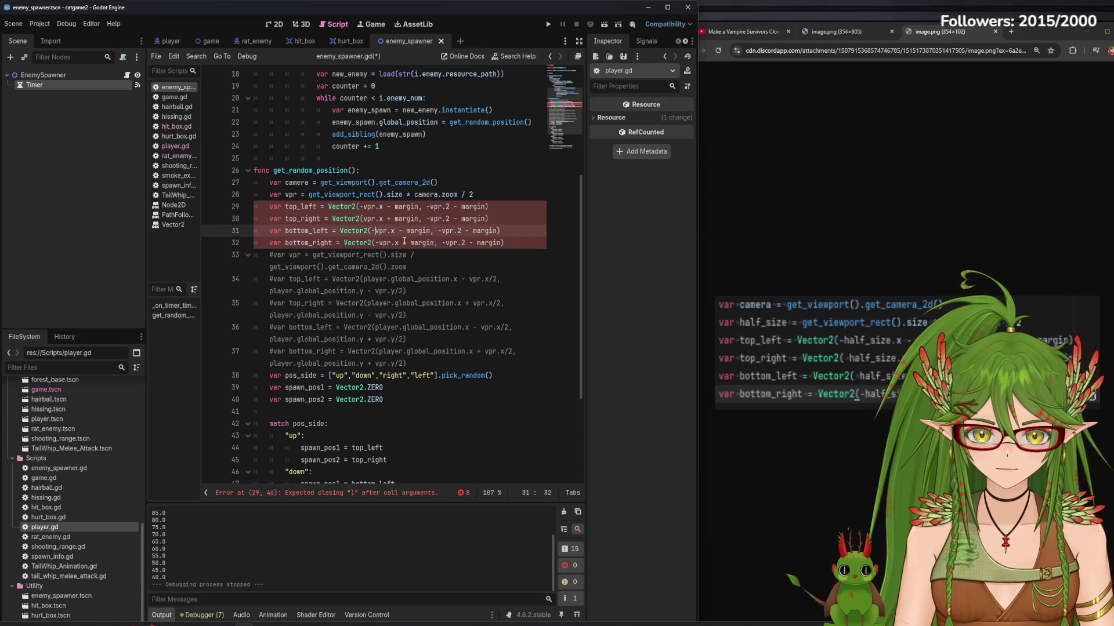
key(BackSpace)
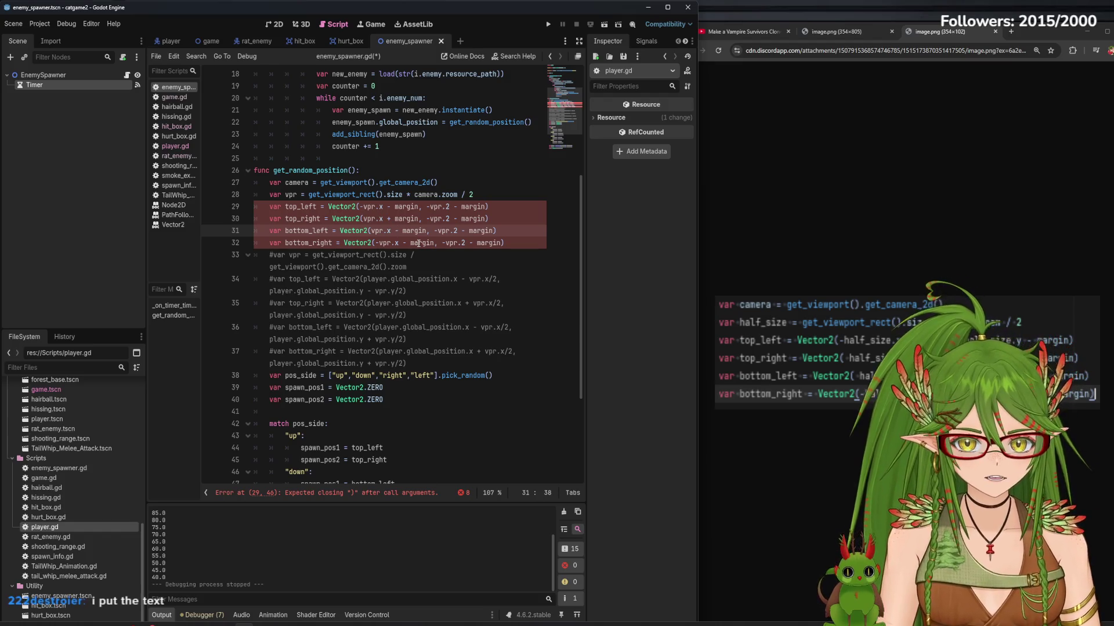
key(BackSpace)
text(+)
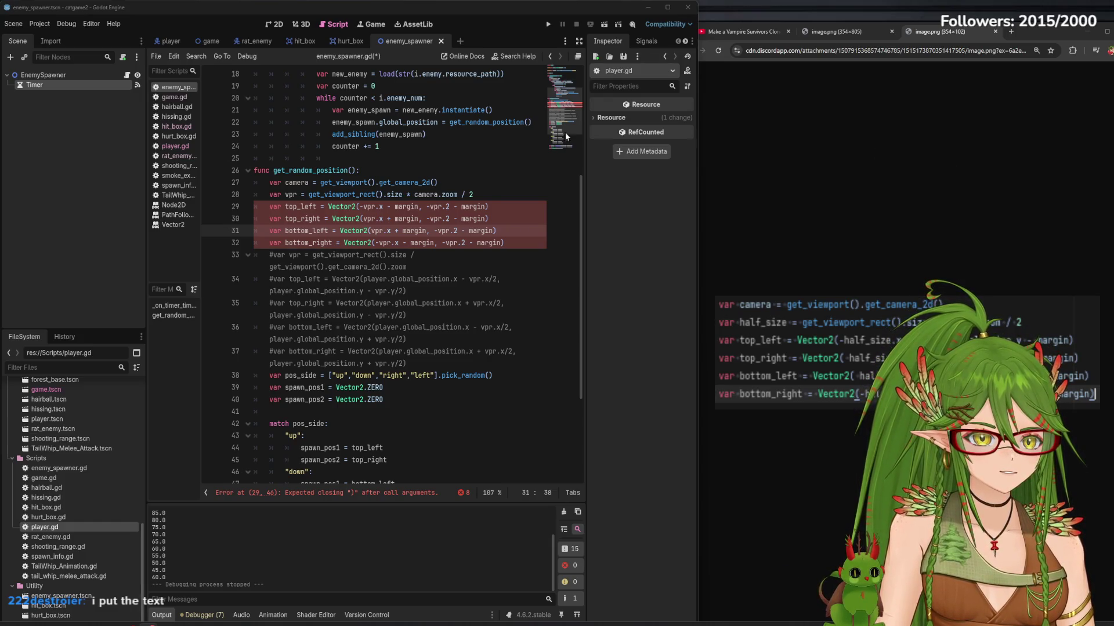
click(397, 170)
- Declare const margin := 100.0 at the top of get_random_position and save the script
key(Return)
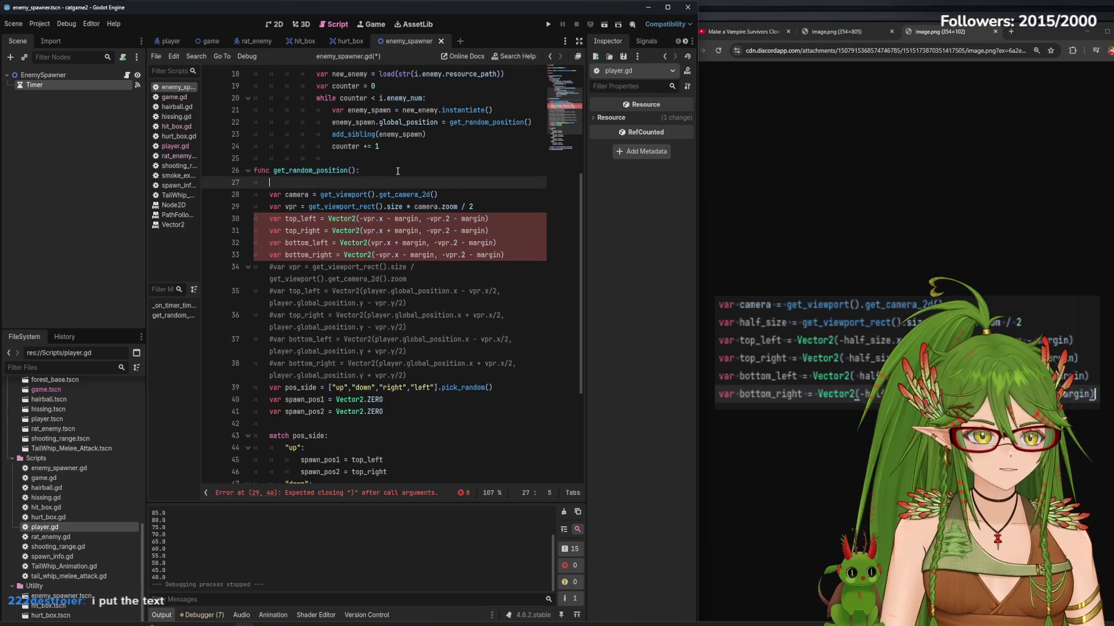
text(const )
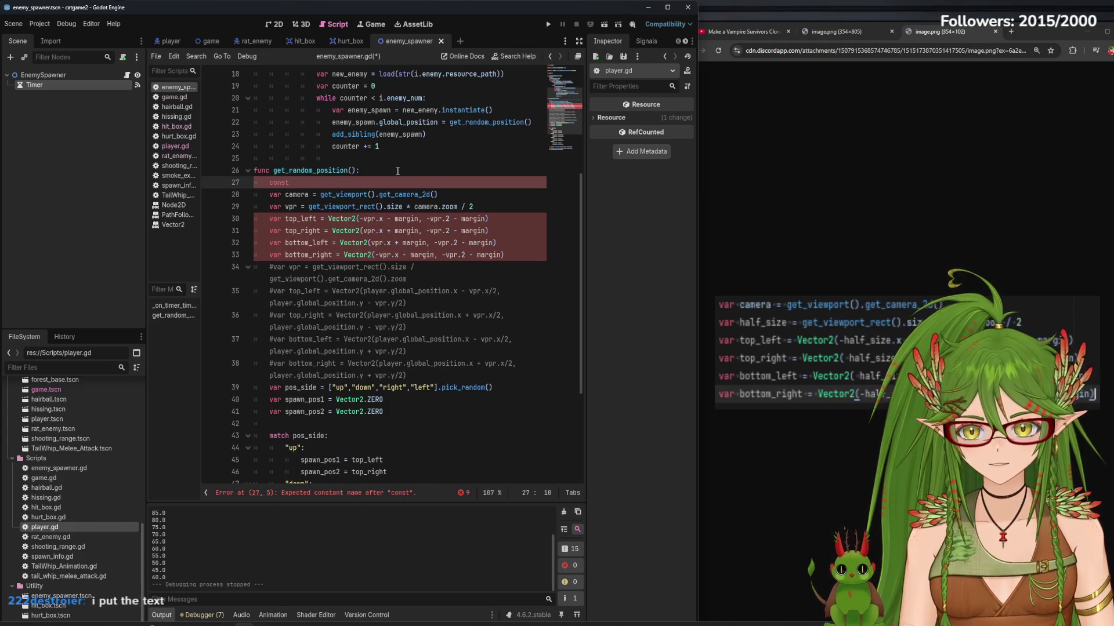
text(margin)
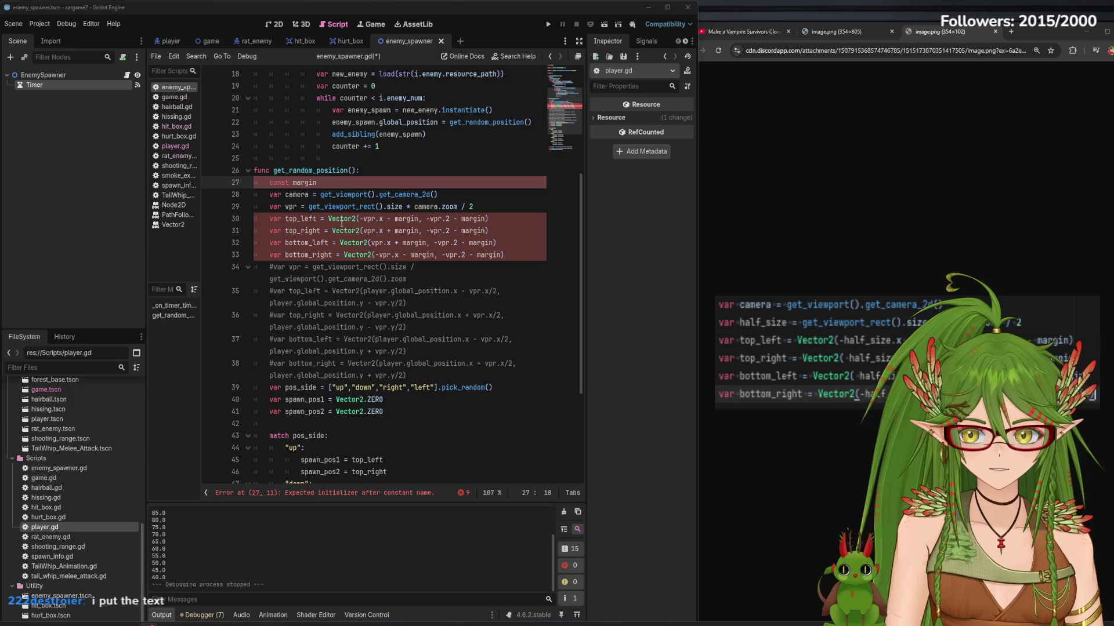
click(332, 185)
text(:= 100)
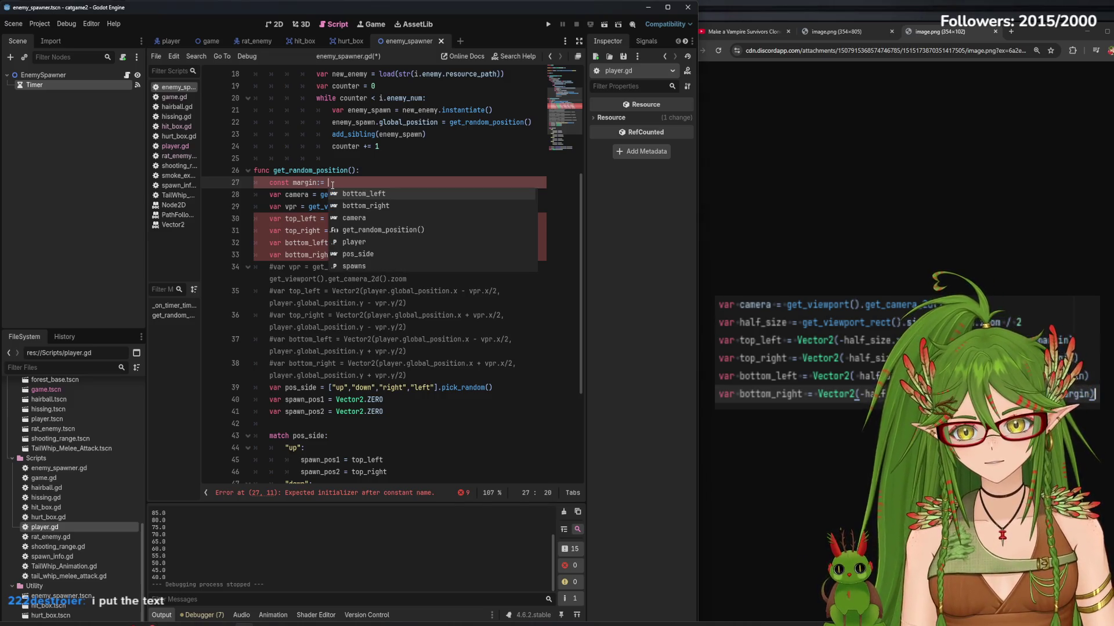
text(.0)
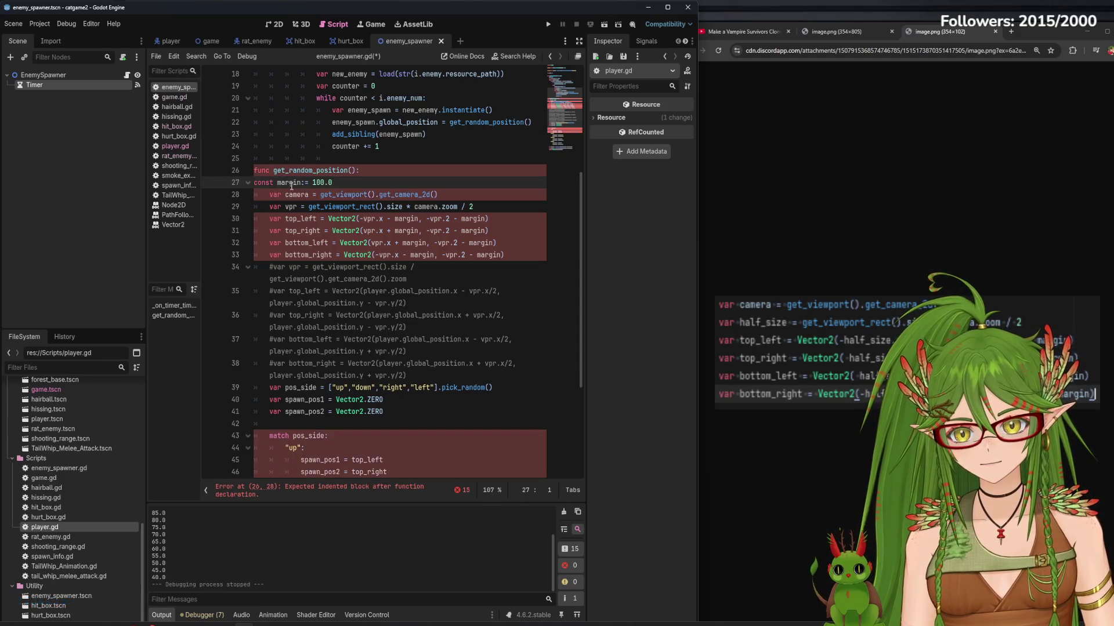
key(ctrl+s)
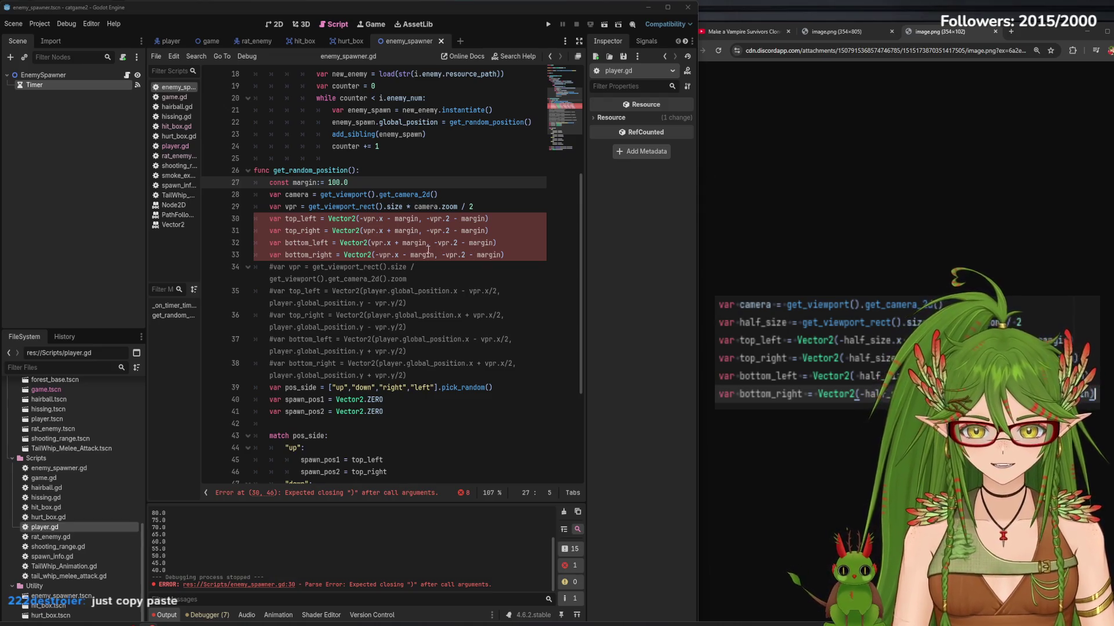
click(436, 244)
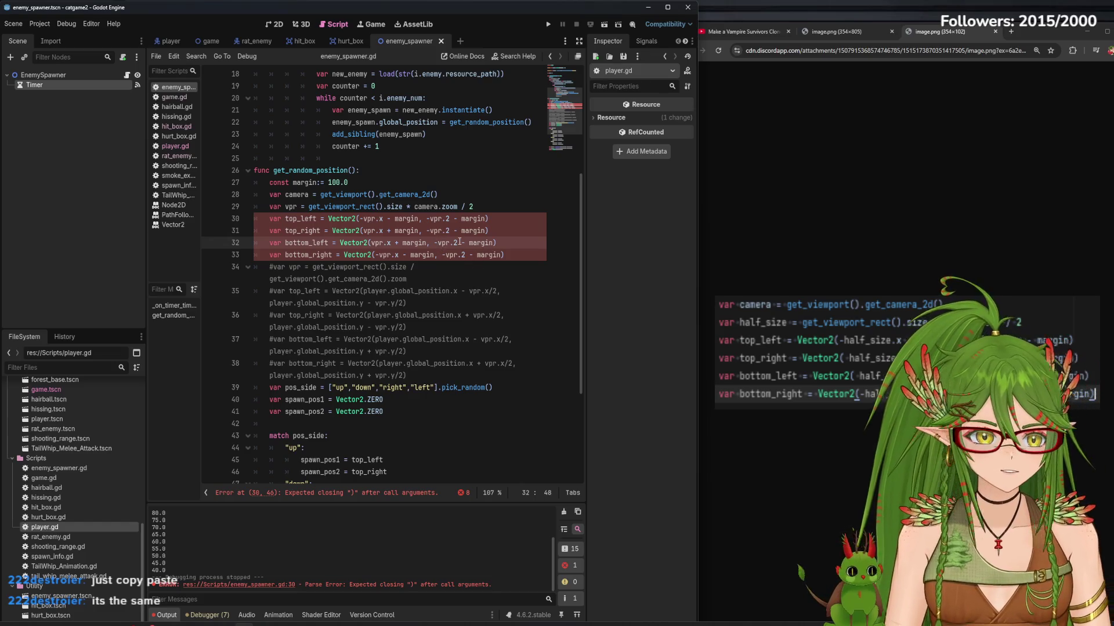
- Make bottom_left's y argument positive with + margin, then save
key(Right)
key(Right)
key(Right)
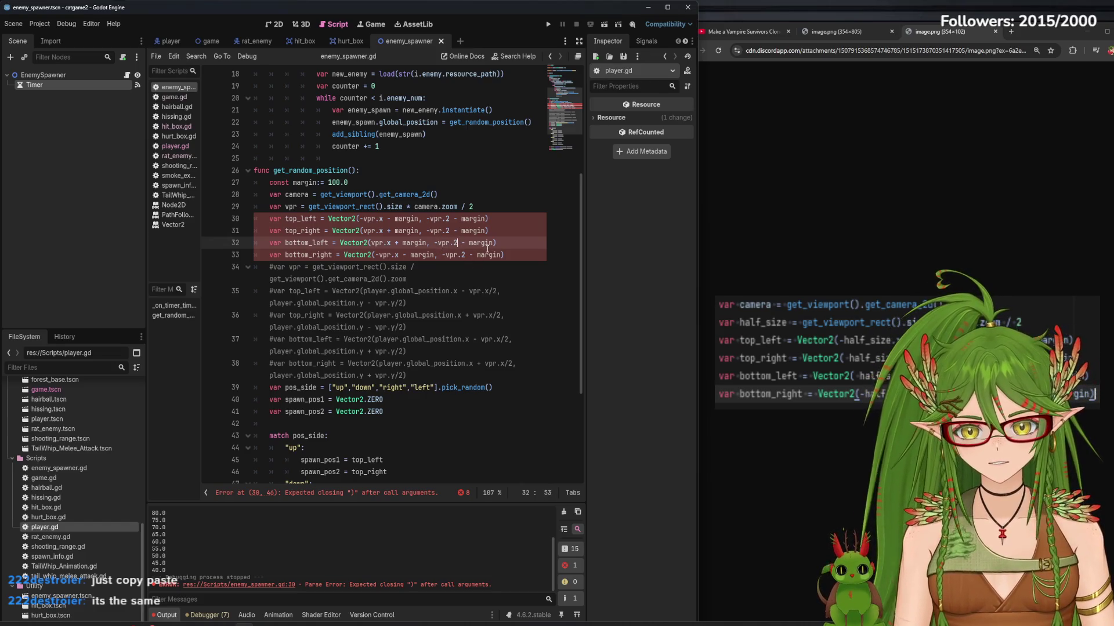
key(Delete)
key(BackSpace)
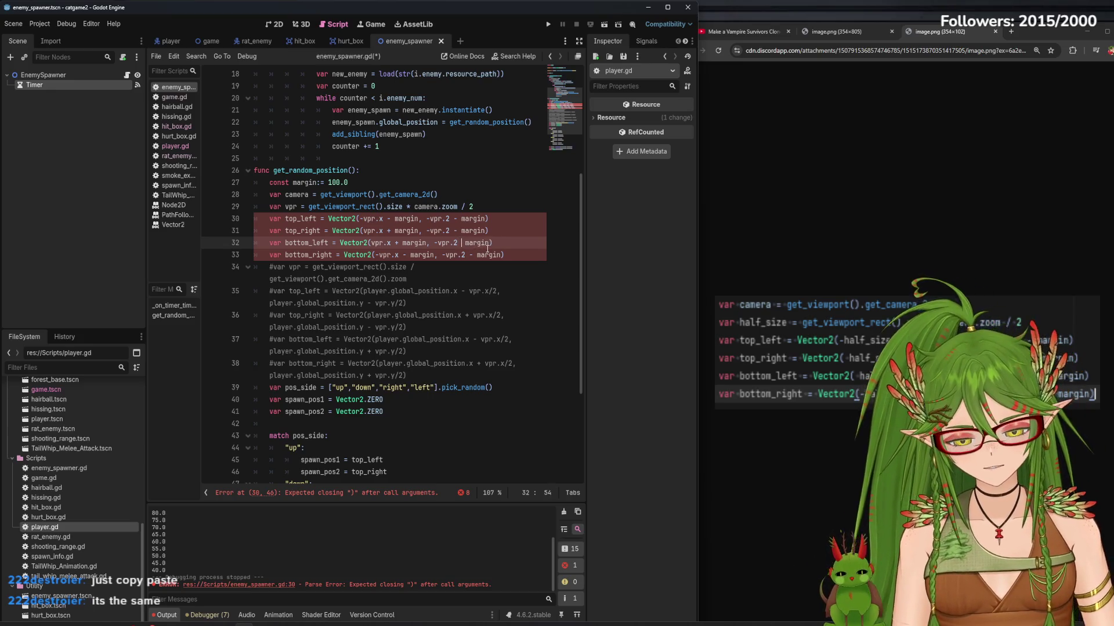
text(+)
click(436, 243)
key(BackSpace)
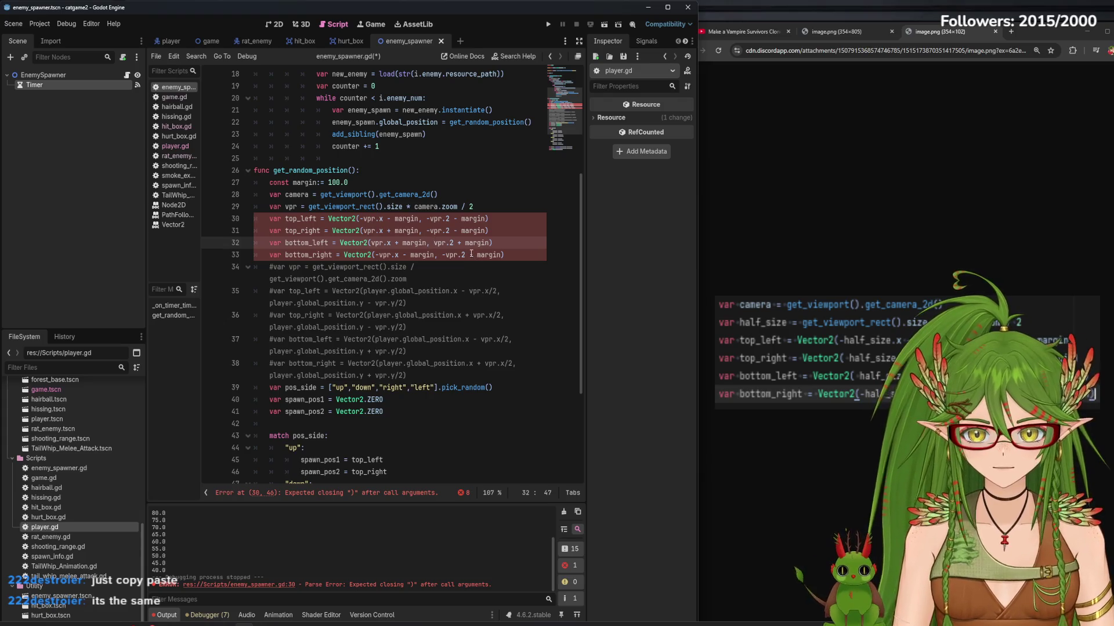
click(473, 255)
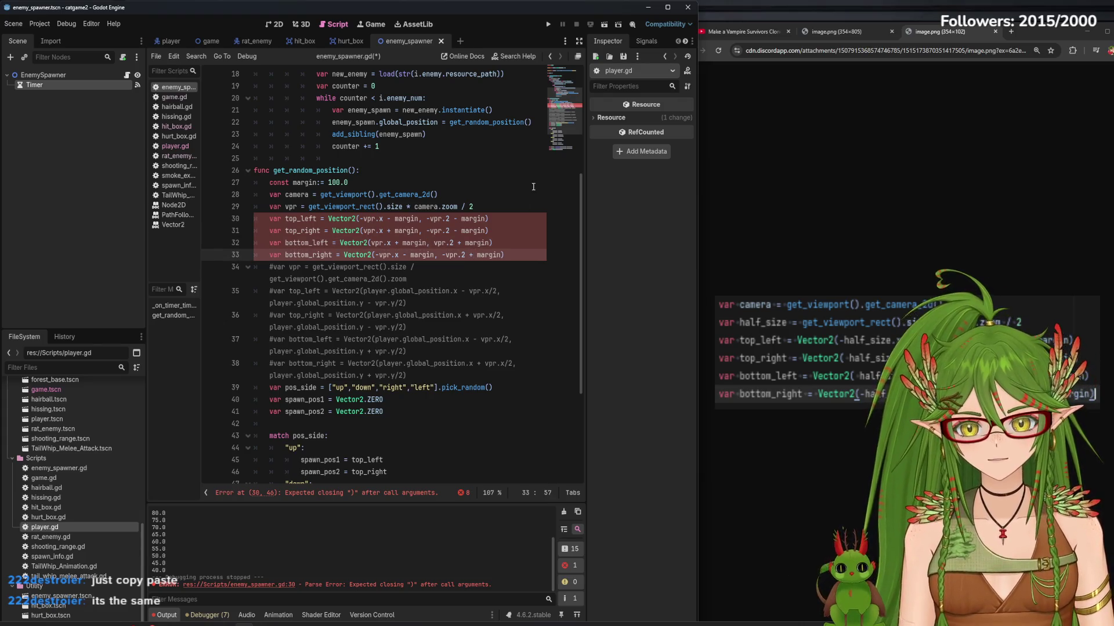
click(534, 187)
key(ctrl+s)
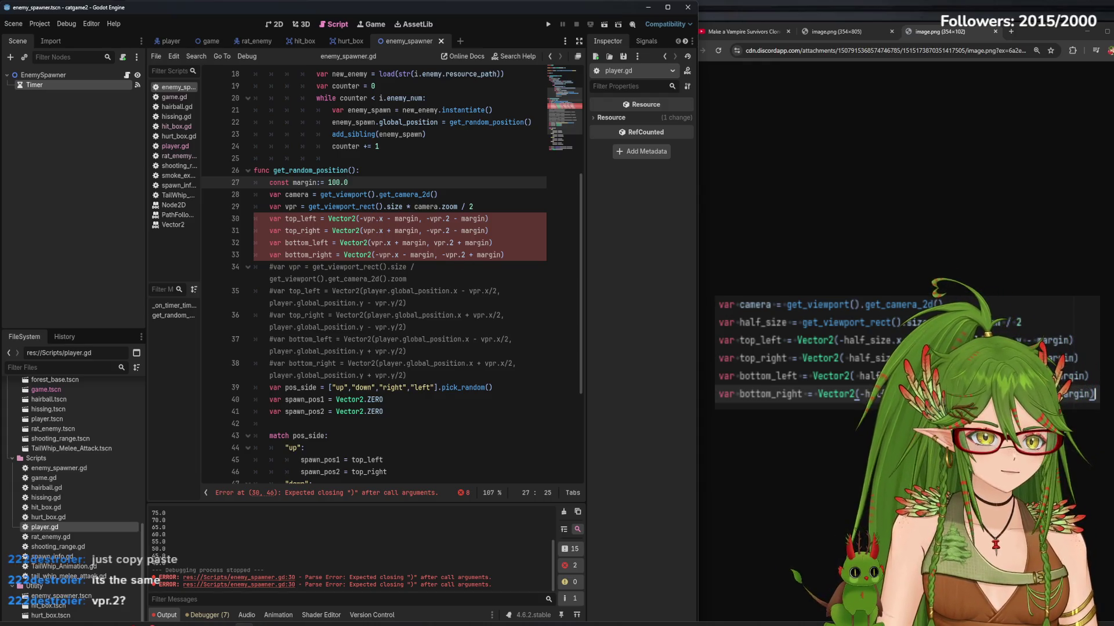
- Correct the mistyped vpr.2 to vpr.y on the top_left and bottom_left lines and save
click(453, 219)
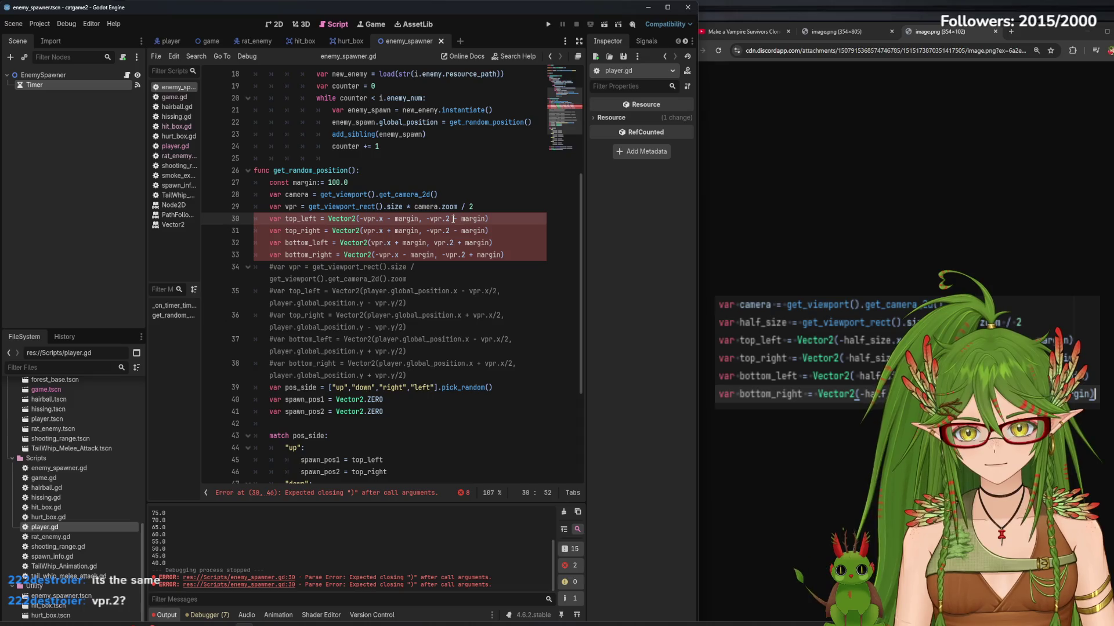
key(BackSpace)
text(y)
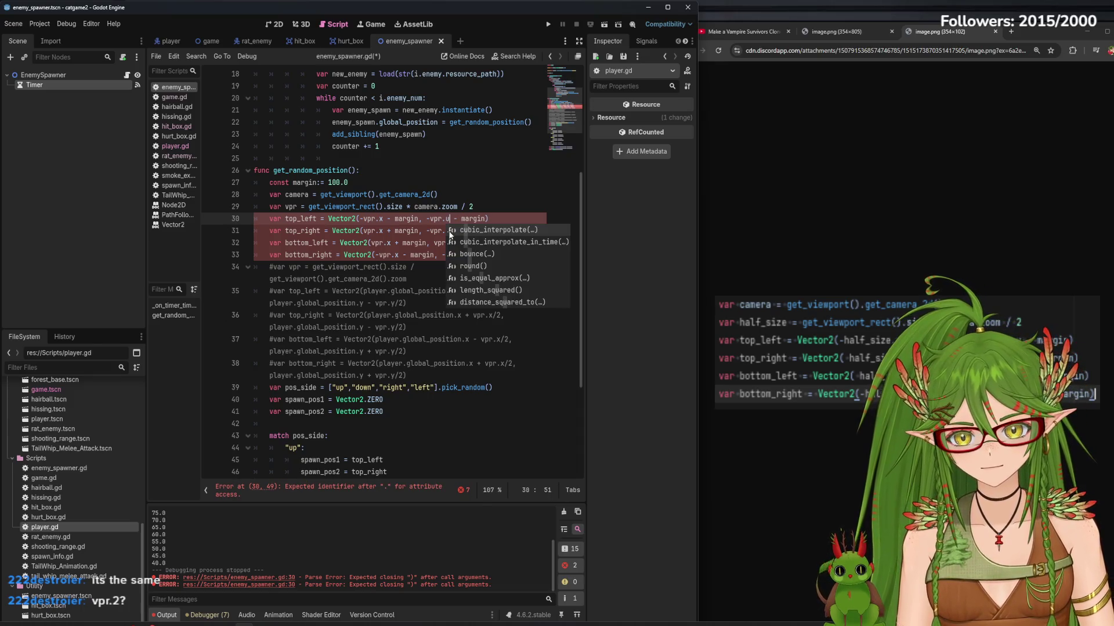
click(450, 232)
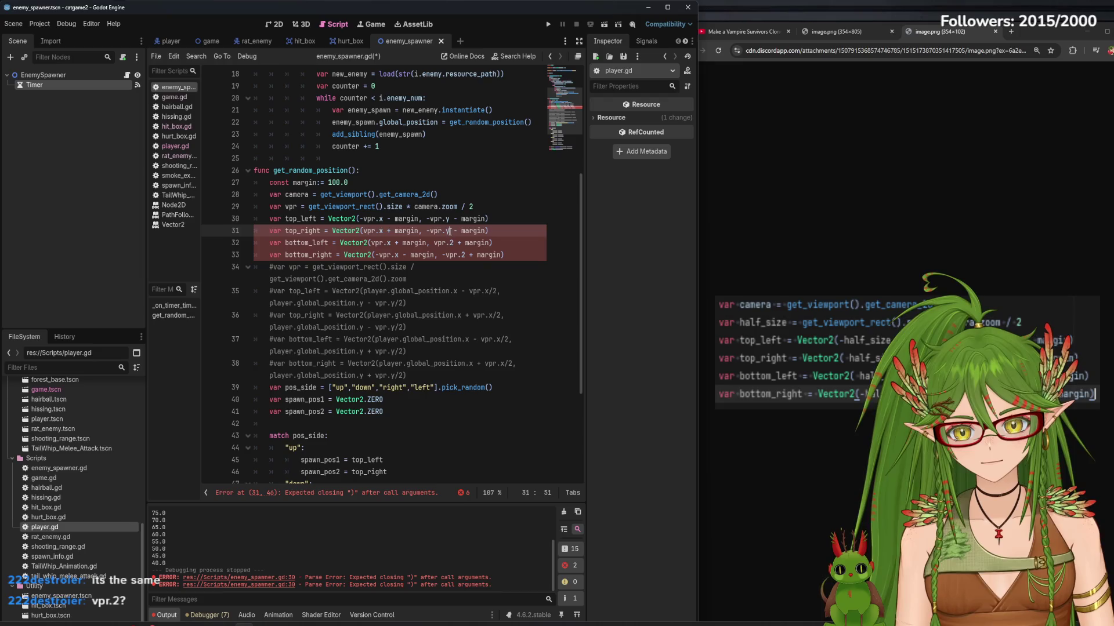
click(447, 243)
key(BackSpace)
text(y)
click(464, 255)
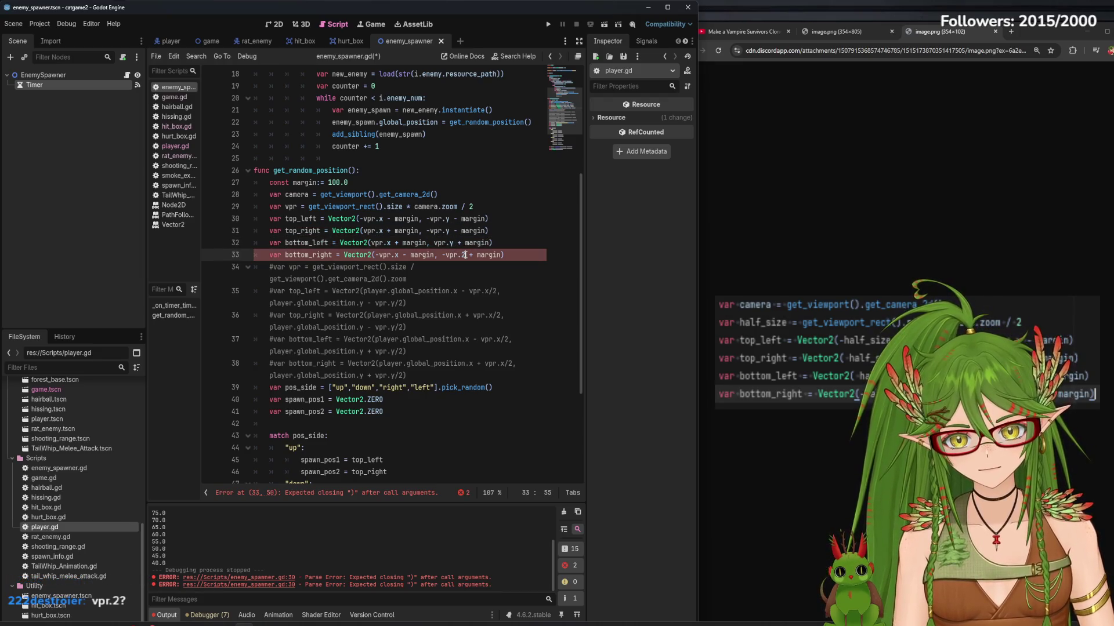
text(y)
click(506, 195)
key(ctrl+s)
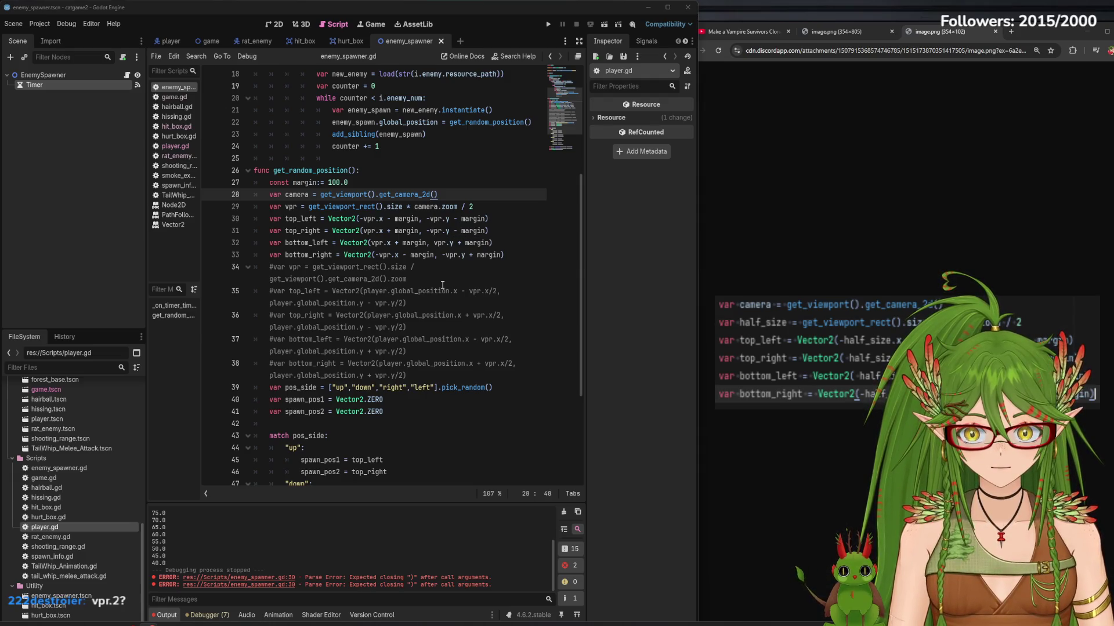
- Remove the minus before vpr.y on bottom_right and save the script
click(446, 255)
key(BackSpace)
key(ctrl+s)
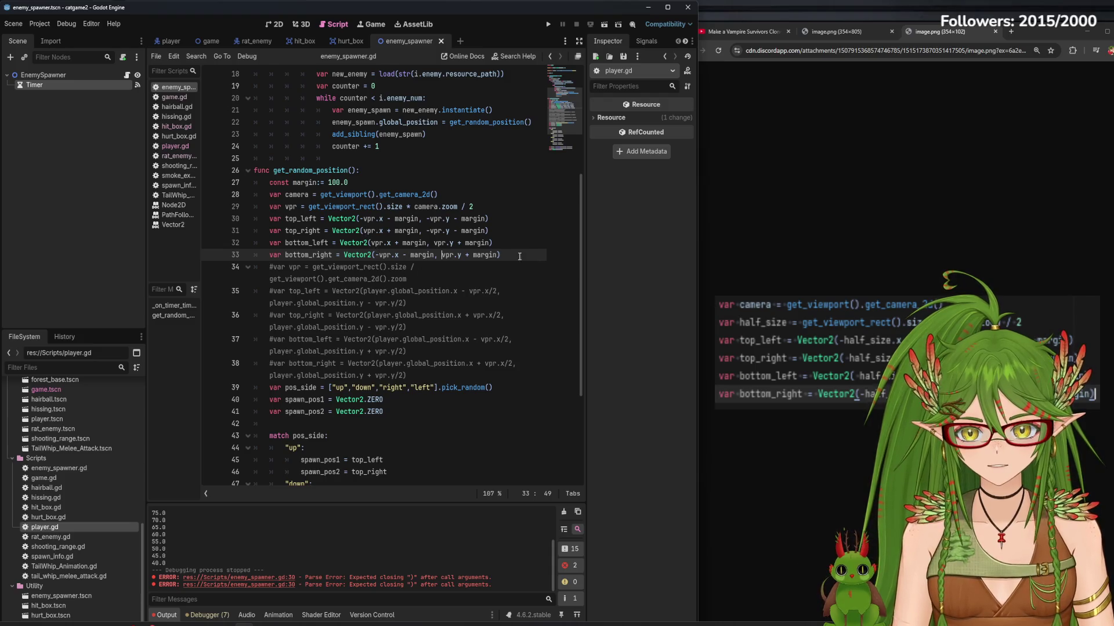
click(548, 25)
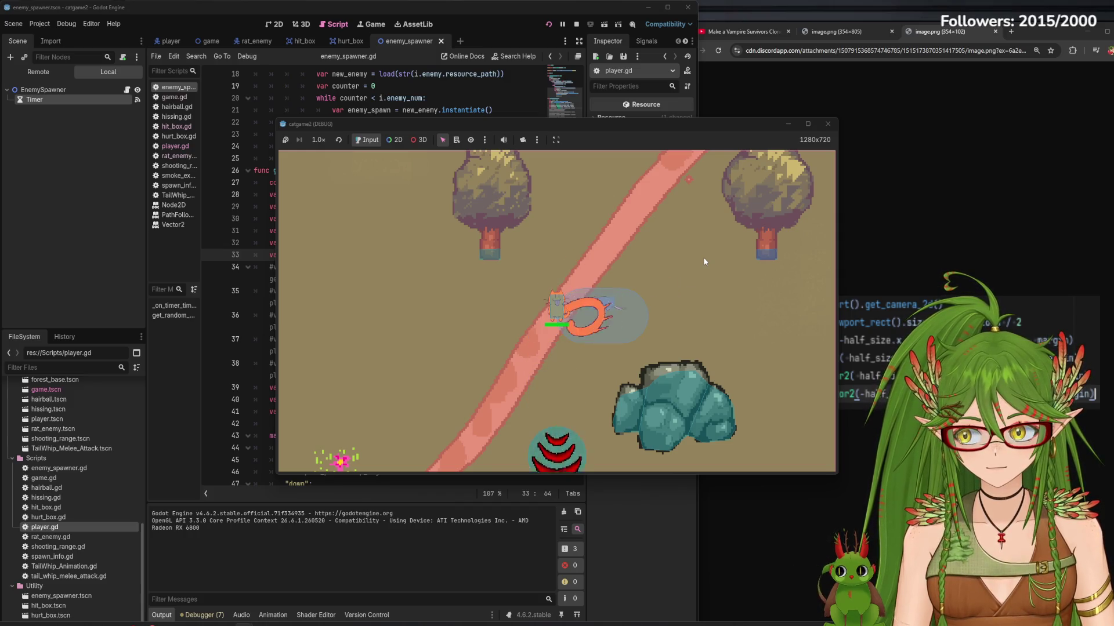
drag(632, 134, 499, 129)
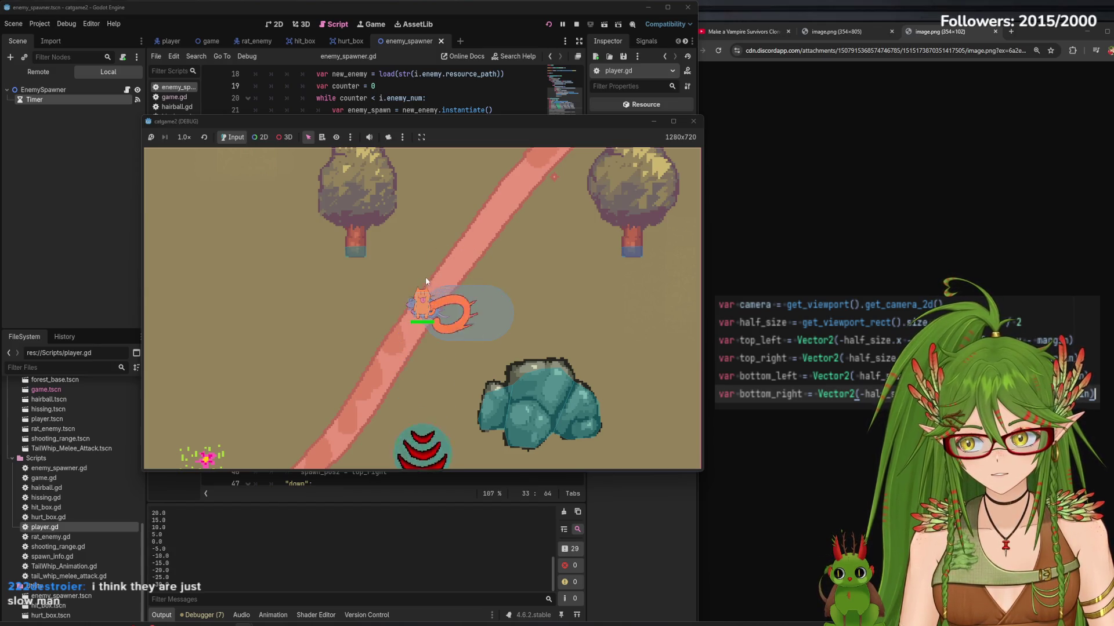
click(693, 121)
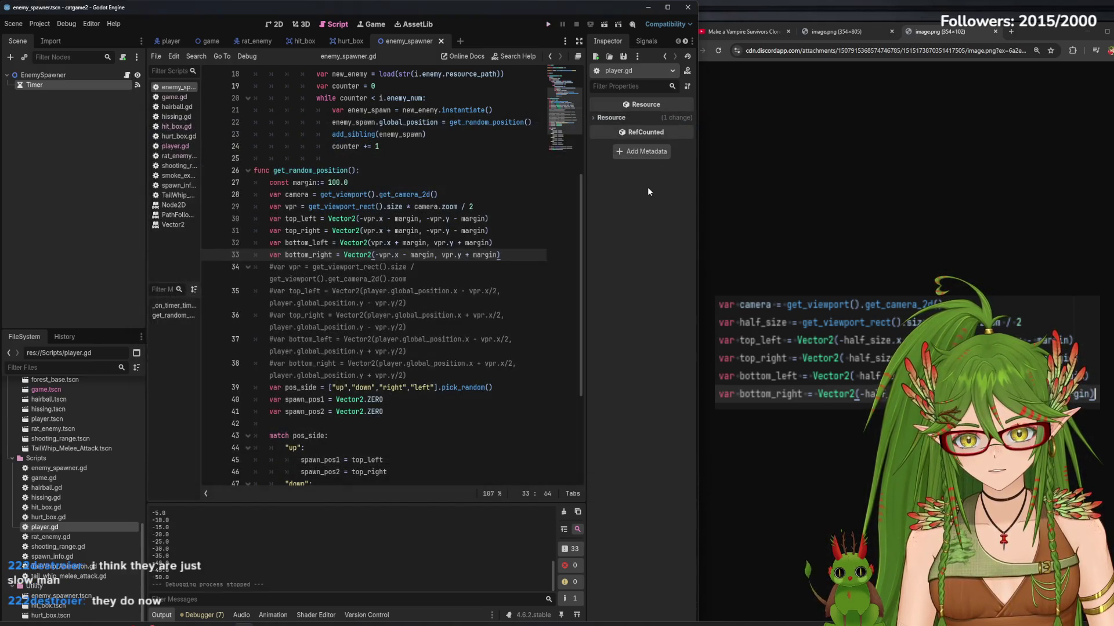
click(548, 24)
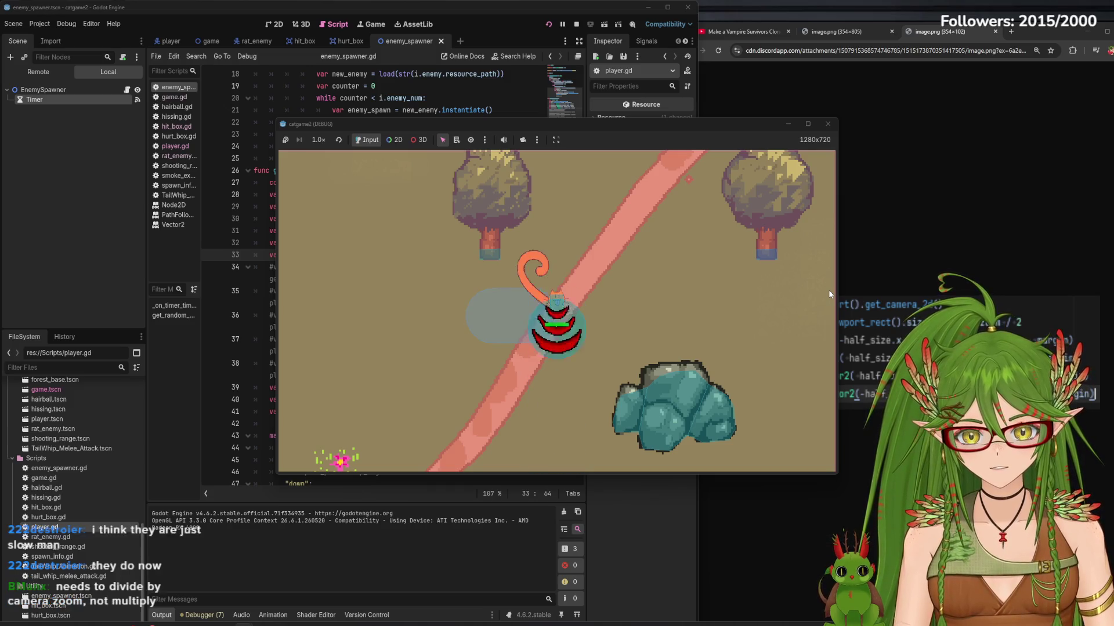
drag(722, 131, 607, 121)
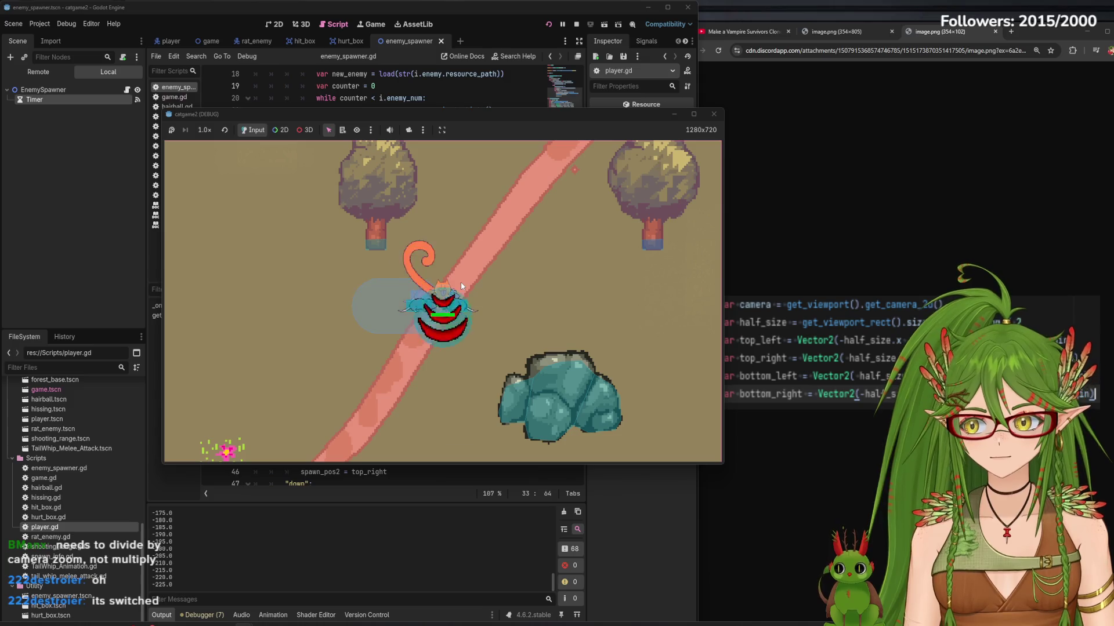
click(714, 114)
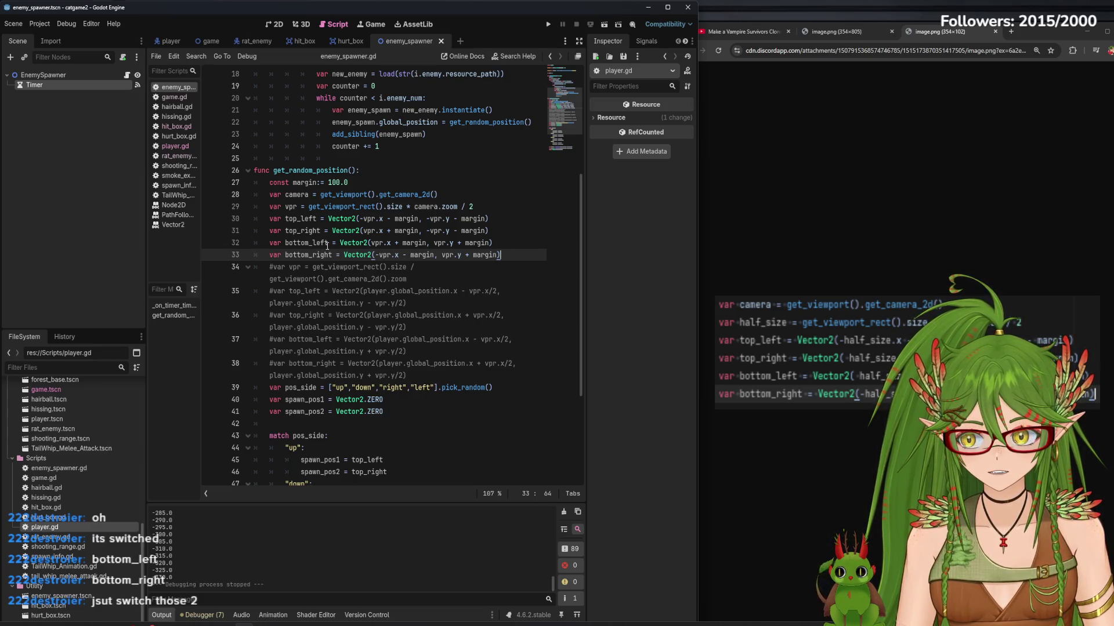
- Swap the bottom_left and bottom_right names on lines 32–33, save, and run a test
click(326, 244)
drag(289, 247, 284, 246)
key(ctrl+x)
click(331, 255)
key(ctrl+v)
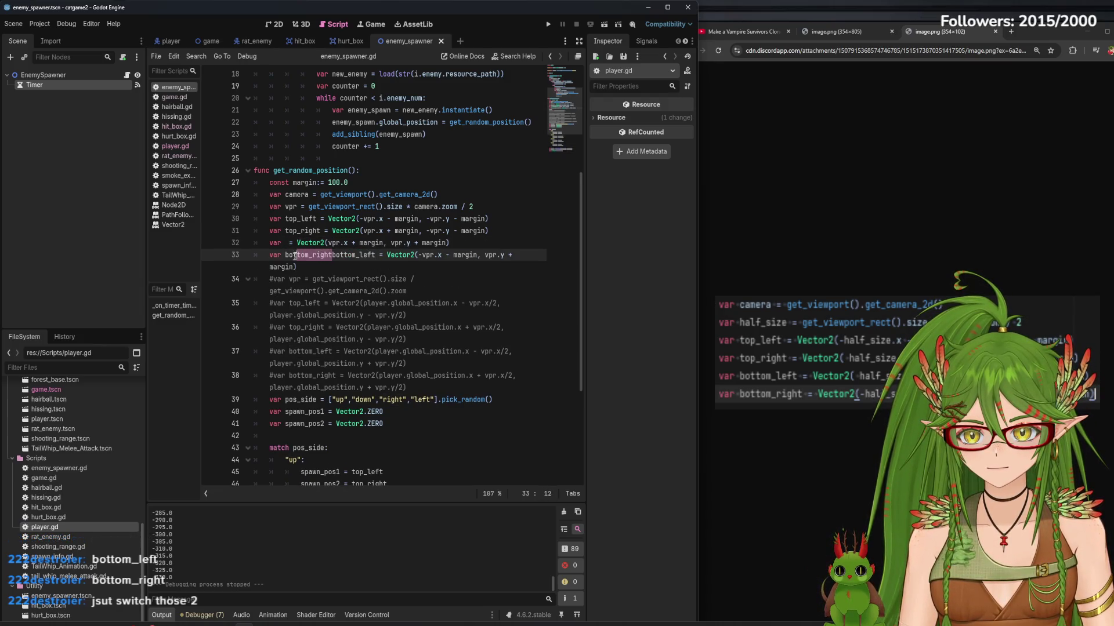
key(ctrl+x)
click(288, 244)
key(ctrl+v)
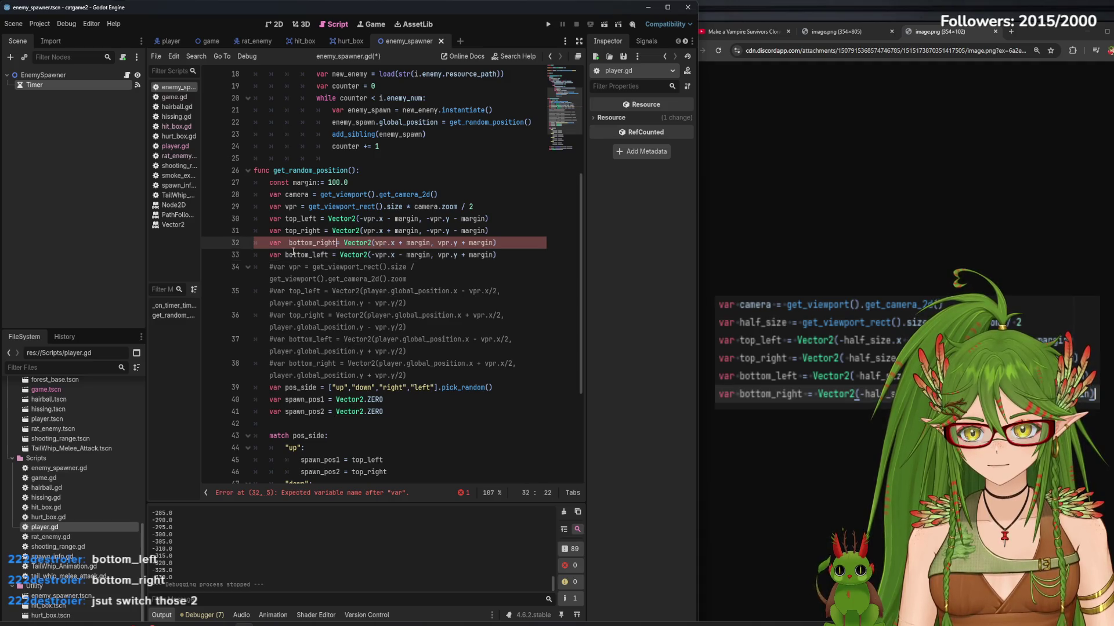
key(BackSpace)
key(ctrl+s)
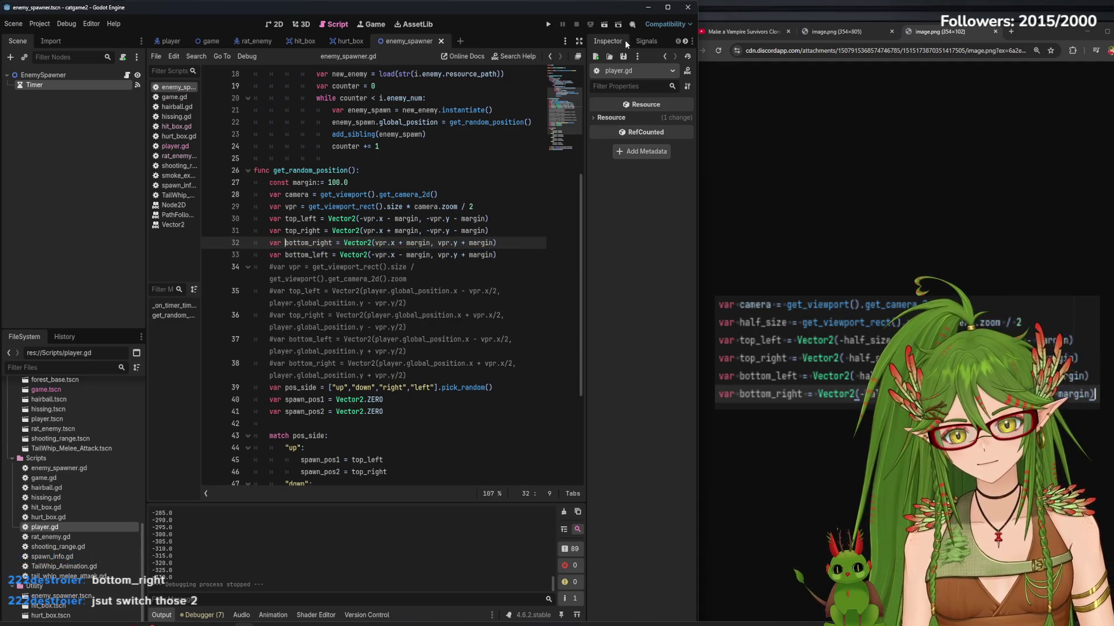
click(550, 23)
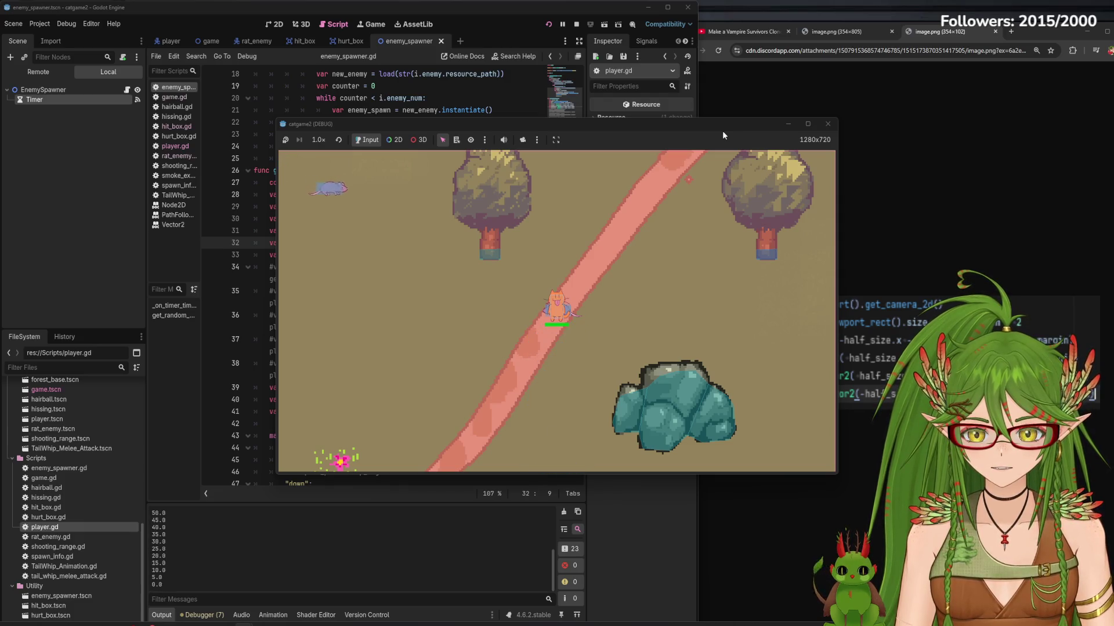
- Close the catgame2 debug window to end the bottom-corner test run
click(829, 126)
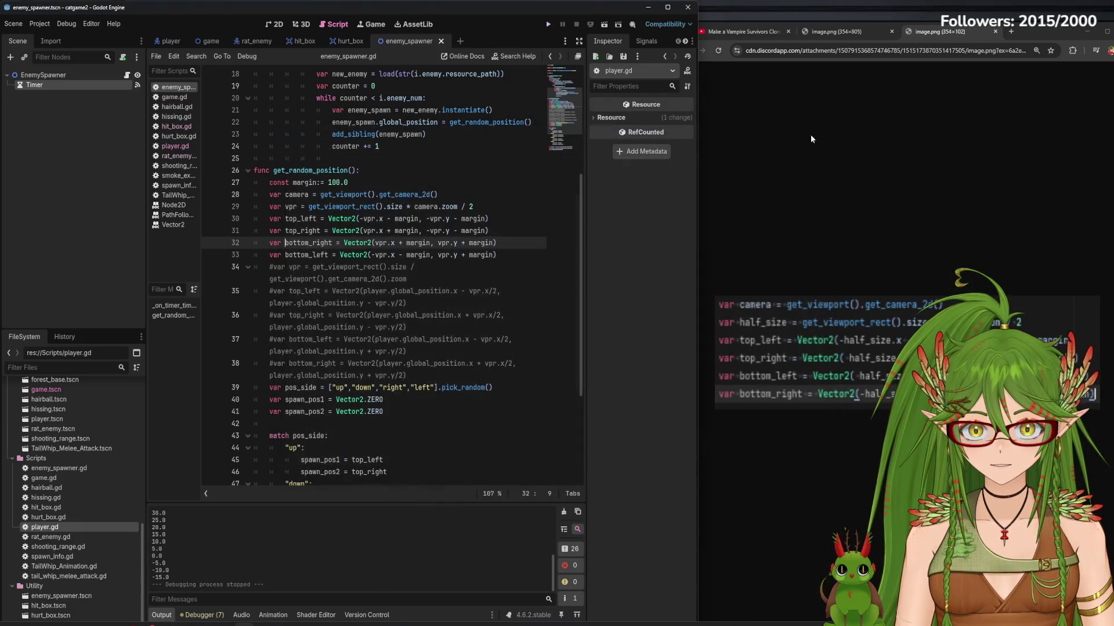
- Make the top corners use positive vpr.y and the bottom corners -vpr.y, save, and run
click(74, 86)
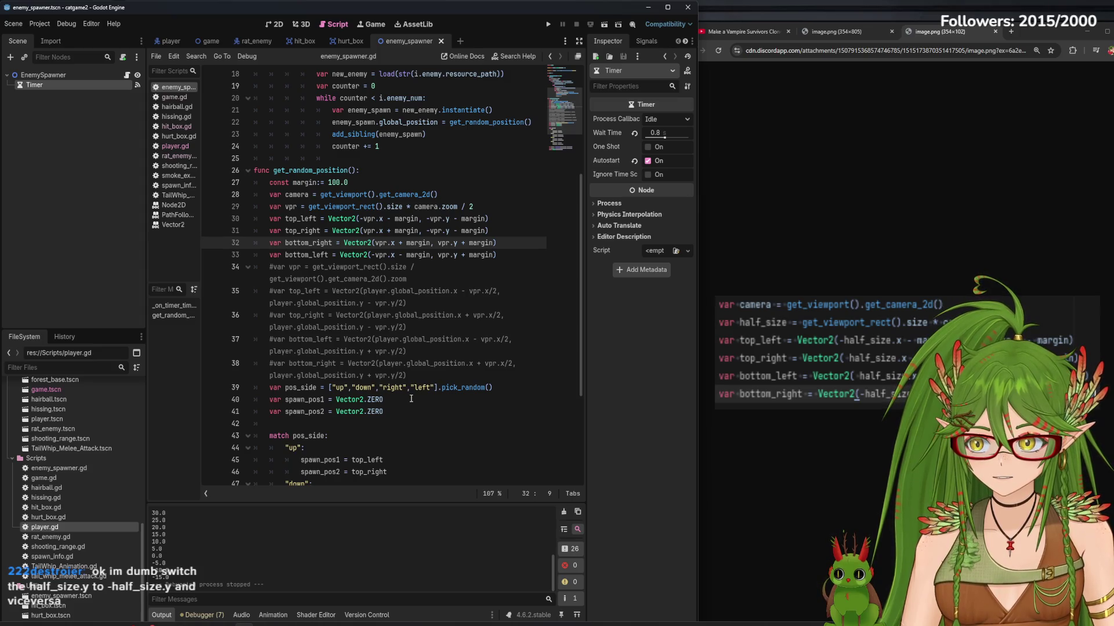
click(431, 220)
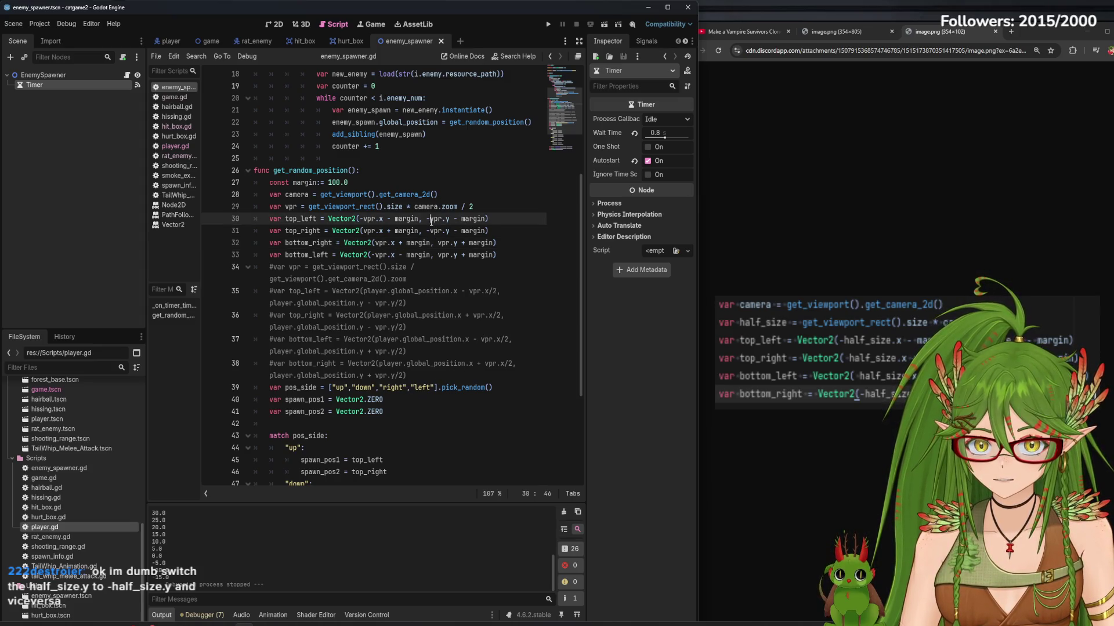
key(BackSpace)
click(434, 231)
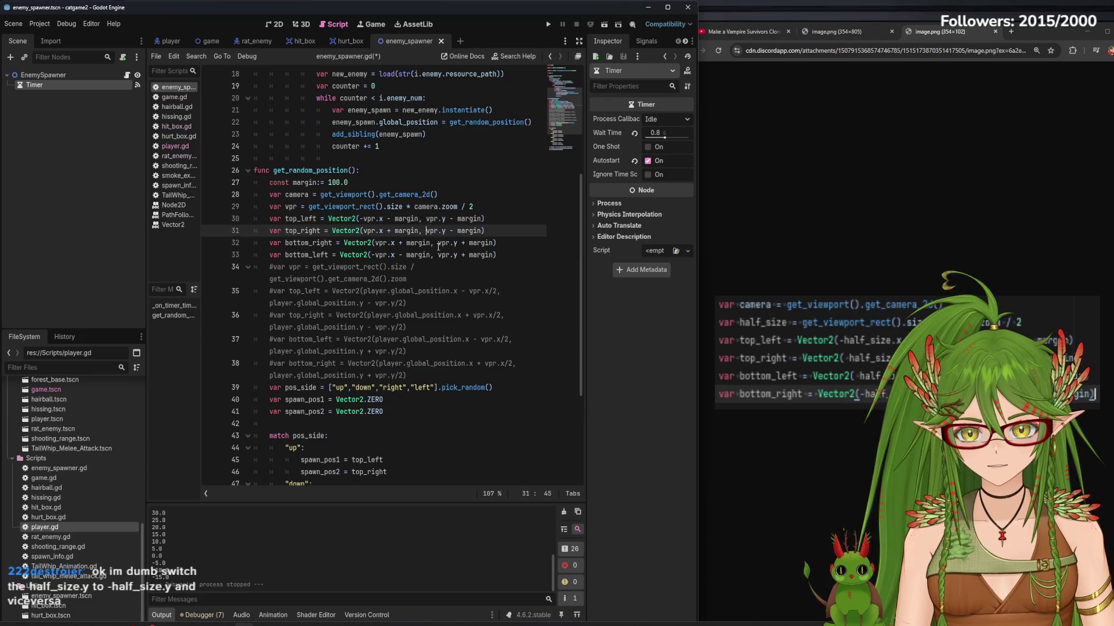
click(441, 243)
key(BackSpace)
text(-)
click(438, 255)
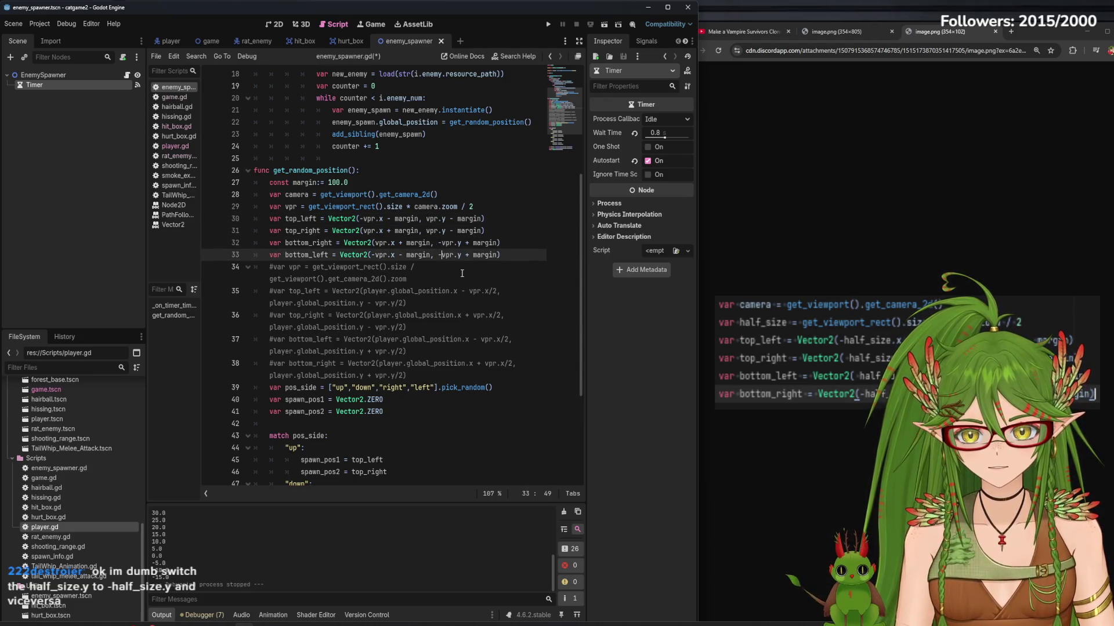
key(ctrl+s)
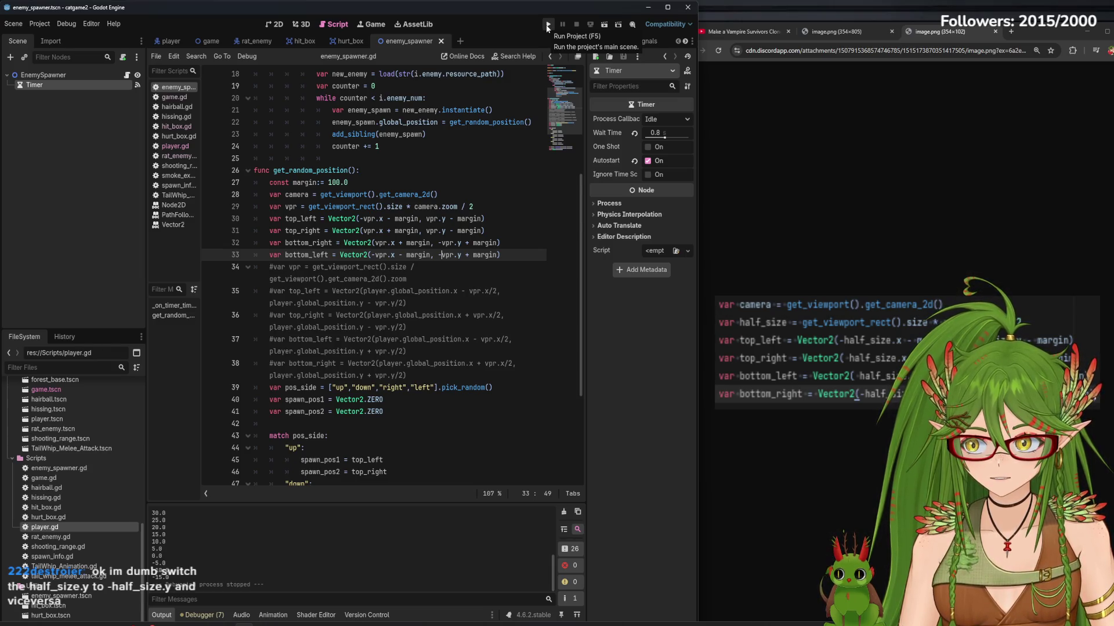
click(547, 25)
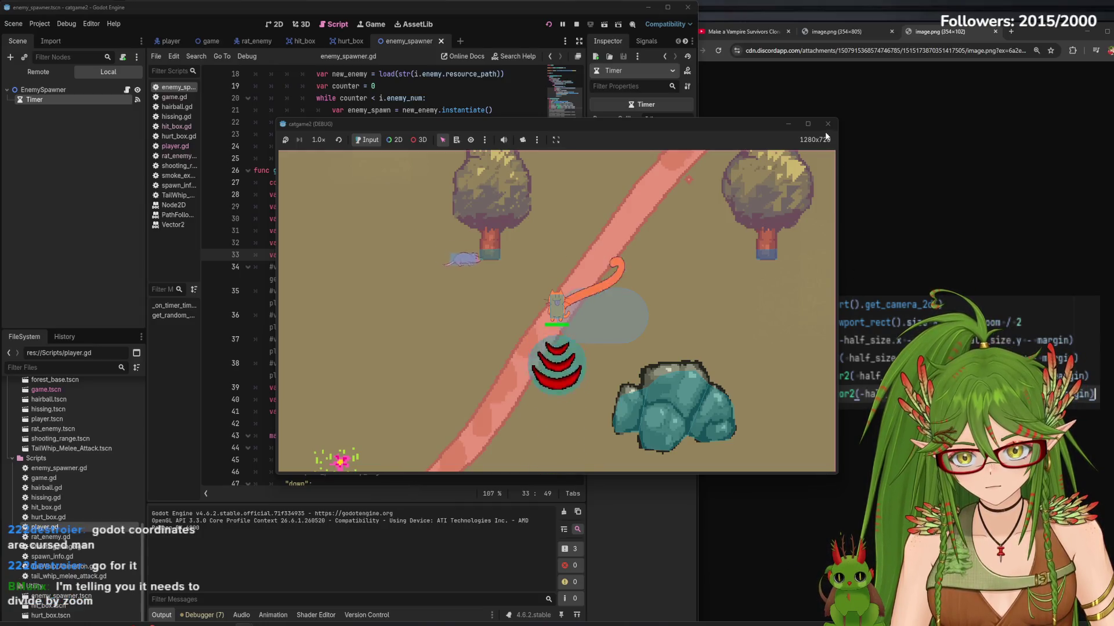
click(828, 123)
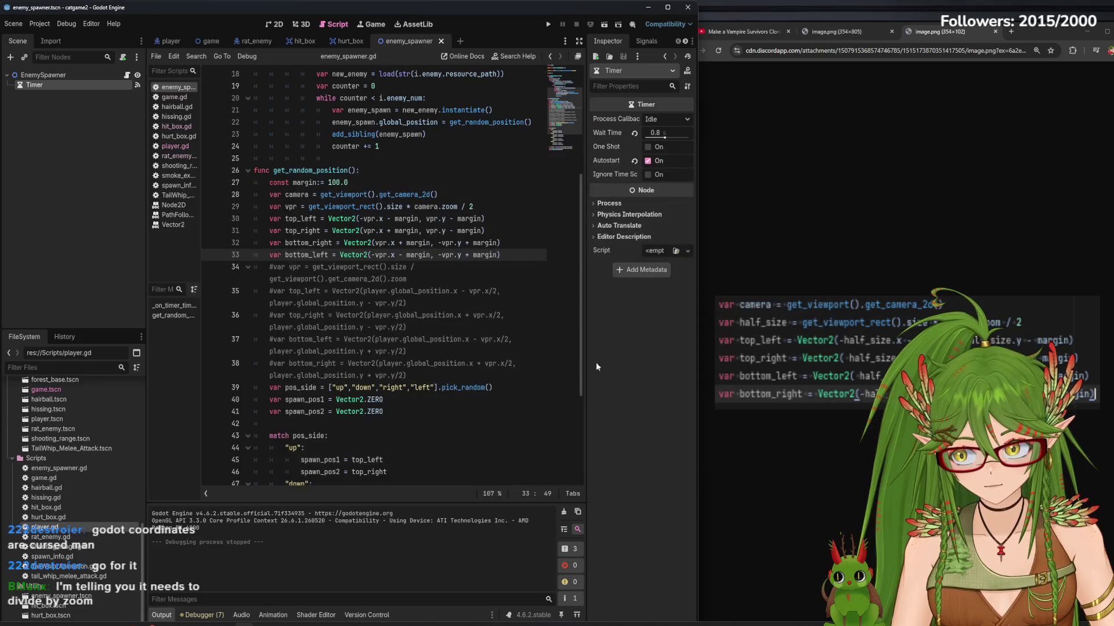
- Review the camera.zoom multiplication on line 29 and the old commented-out corner code
click(409, 207)
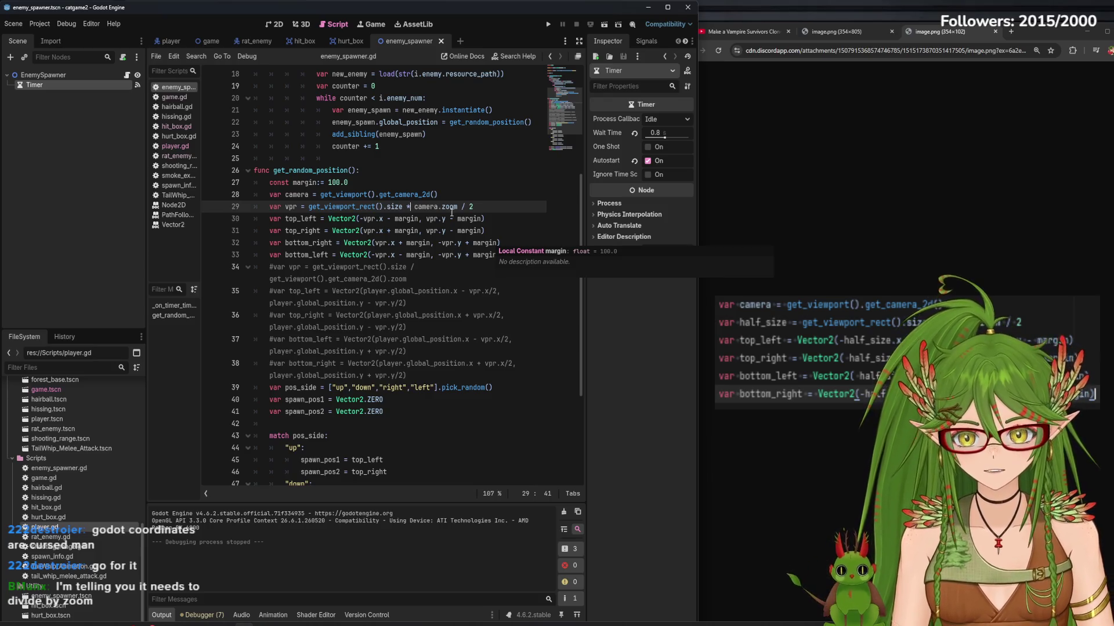
click(407, 207)
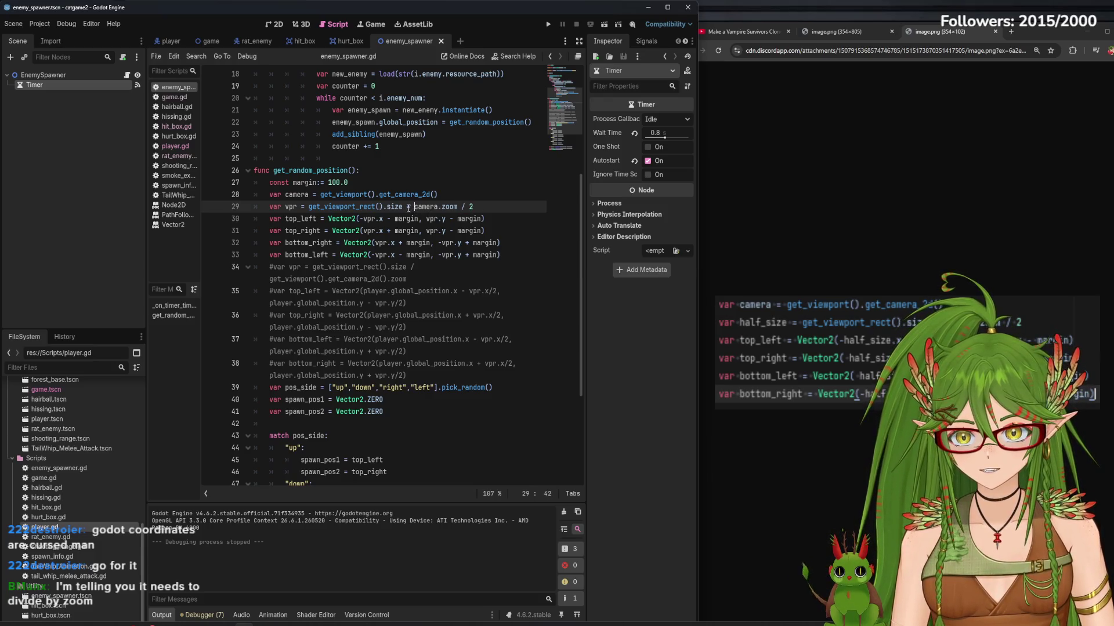
click(408, 207)
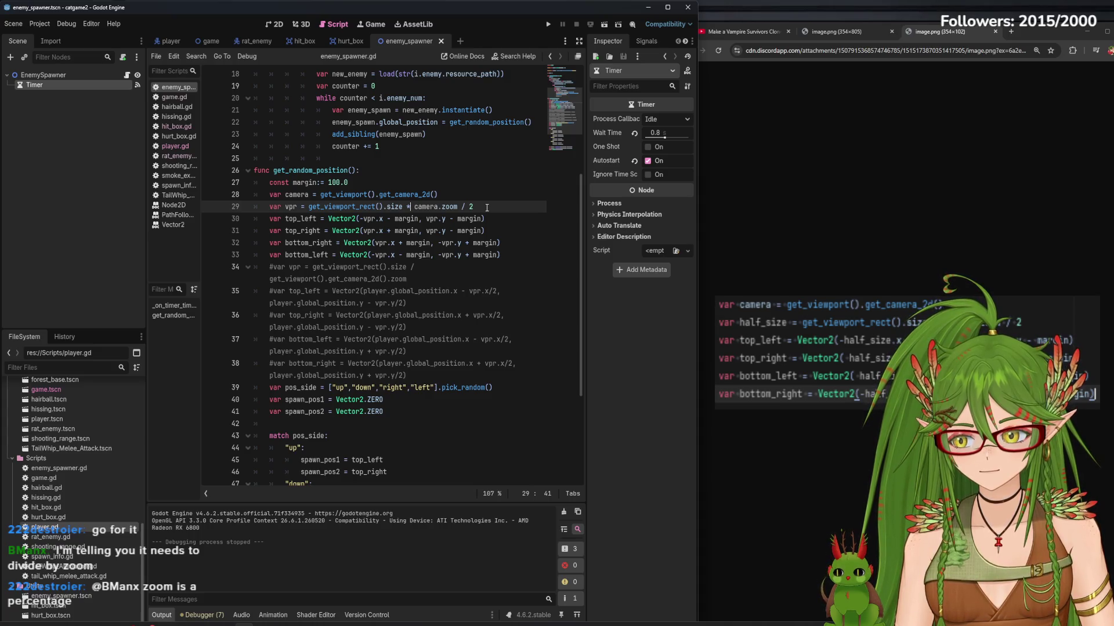
drag(260, 275, 532, 372)
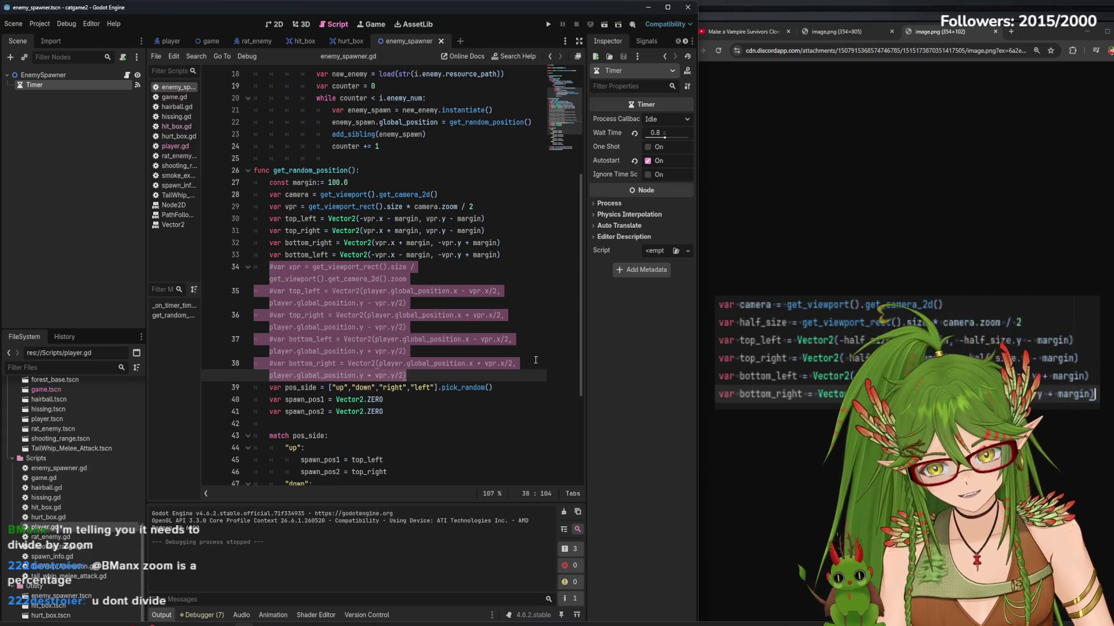
click(464, 242)
drag(384, 290, 469, 351)
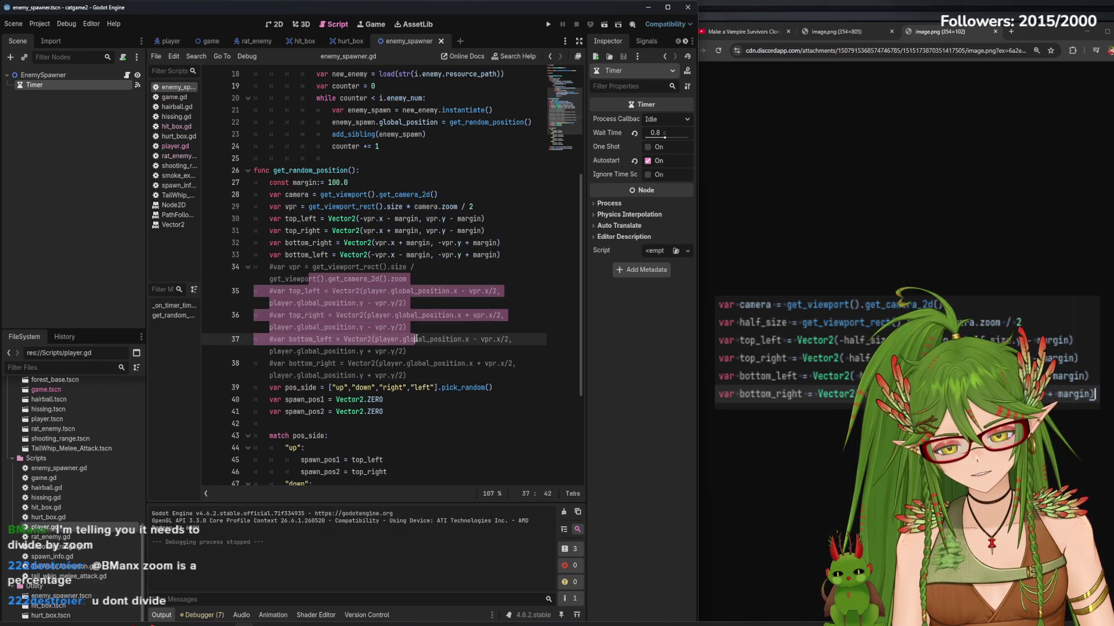
click(429, 342)
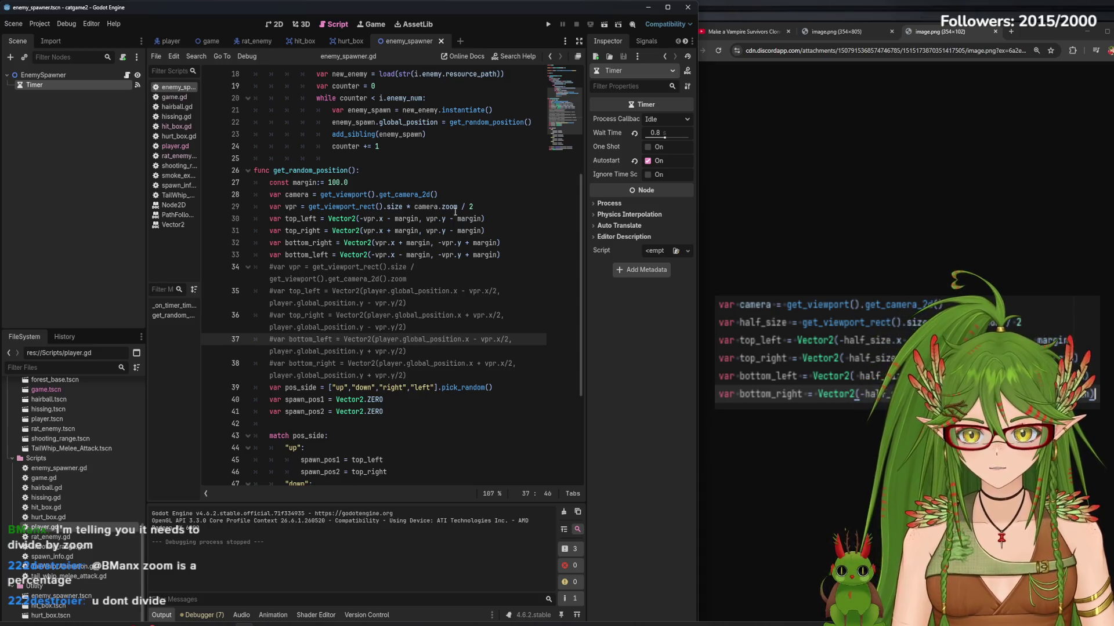
- Comment out the camera-margin corner lines 27–33 with Ctrl+K
mouse_move(457, 210)
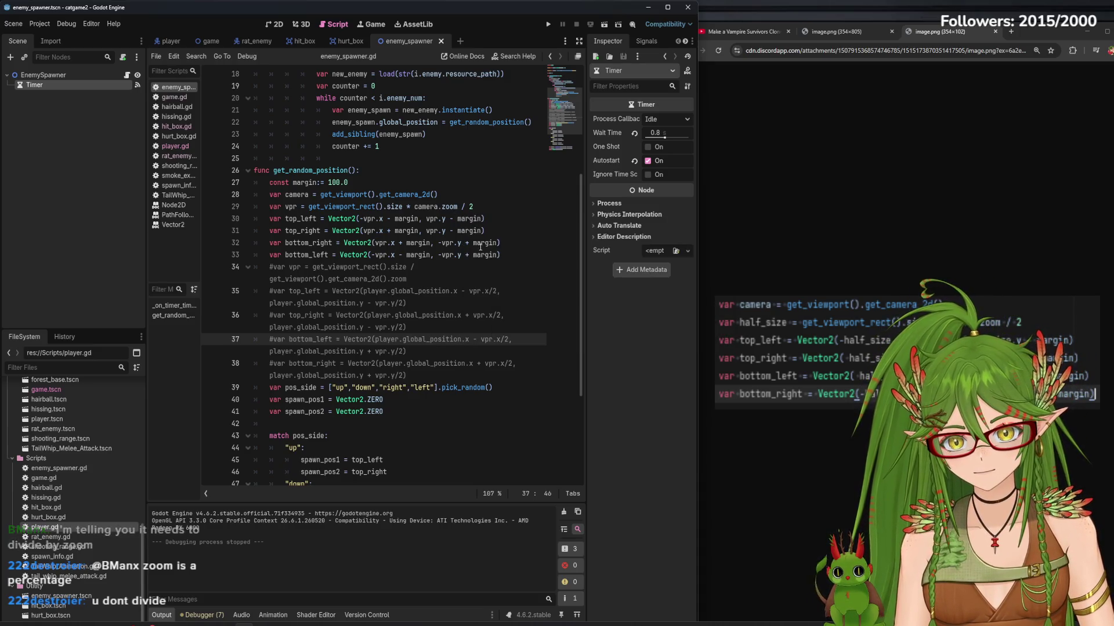
mouse_move(492, 244)
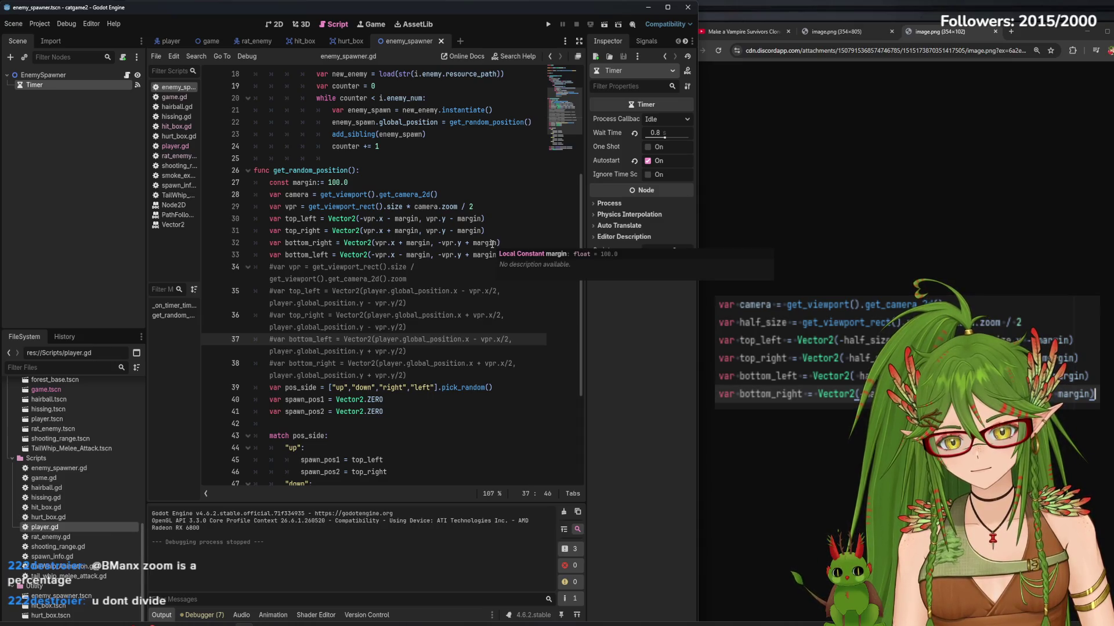
key(Up)
key(Up)
key(Up)
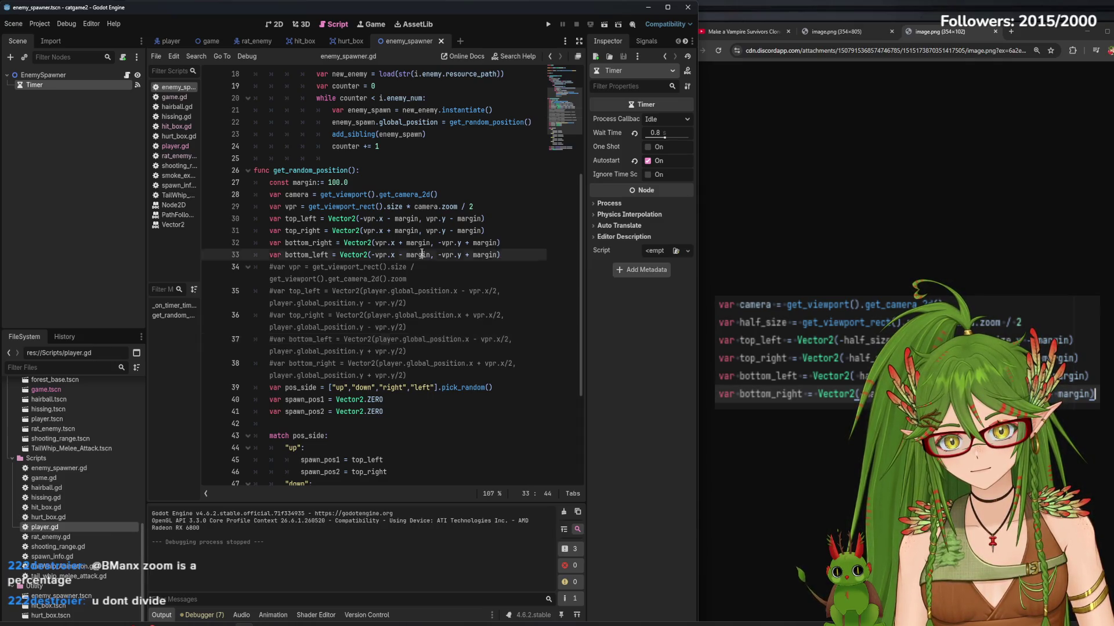
drag(507, 256, 245, 188)
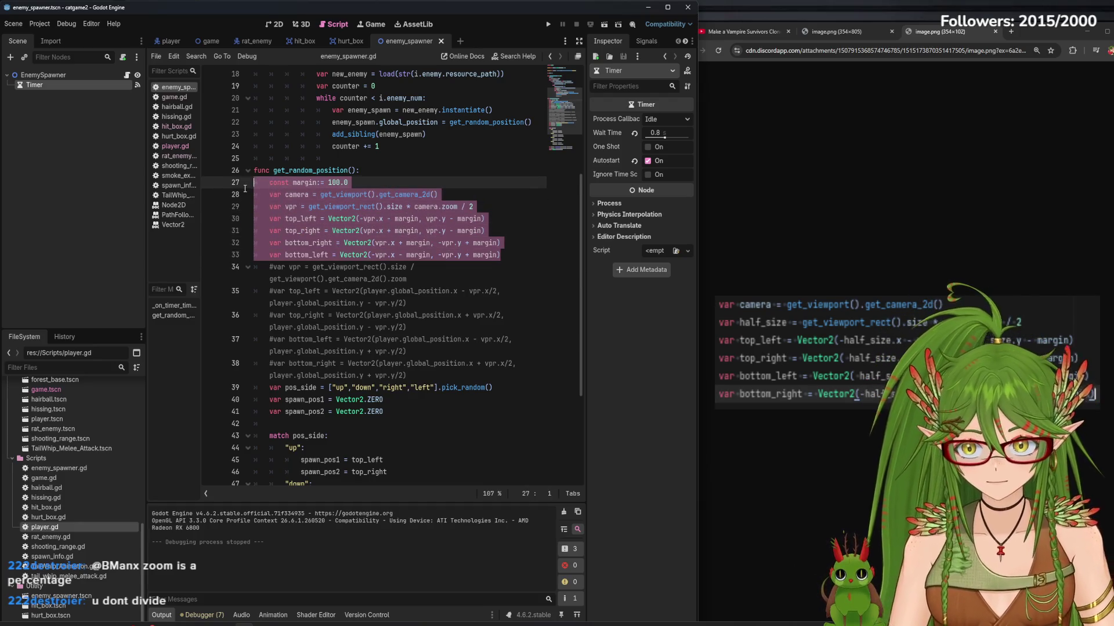
key(ctrl+k)
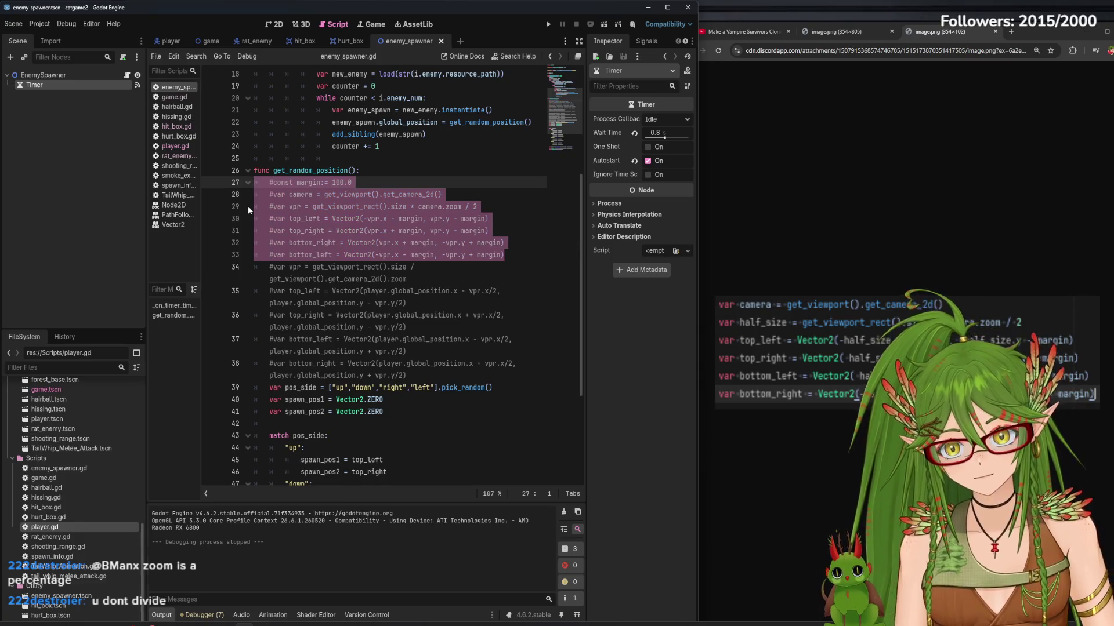
- Uncomment the player-position corner lines 34–38, save the script, and run the game
drag(270, 268, 427, 376)
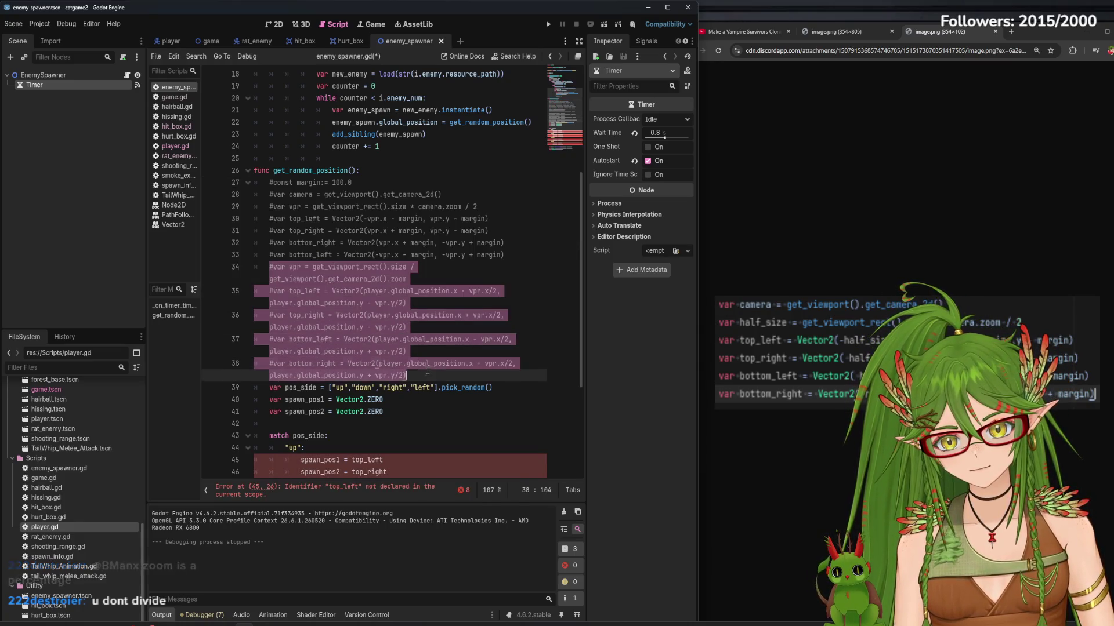
key(ctrl+k)
click(281, 279)
key(ctrl+s)
click(548, 24)
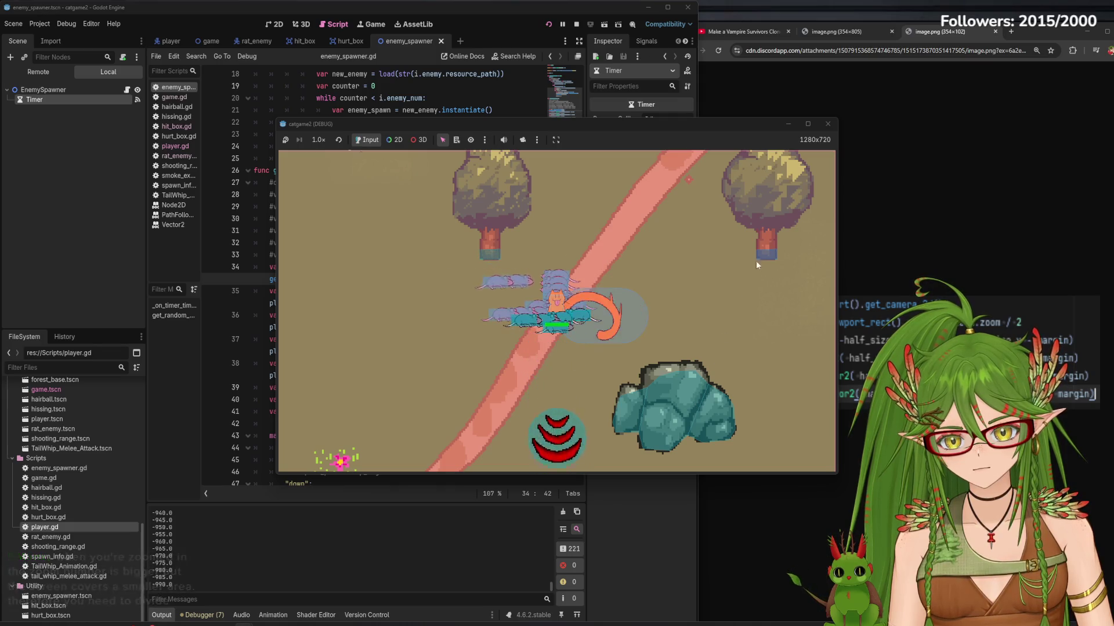
- Stop the game, rerun it to watch rats swarm the cat, then close it
click(828, 125)
click(548, 24)
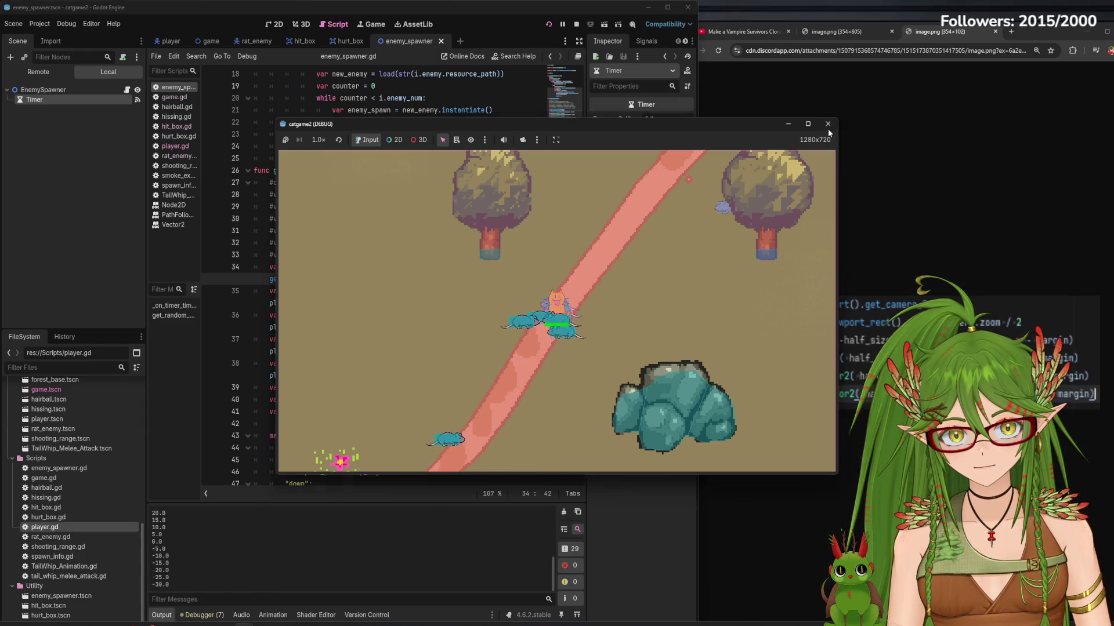
click(828, 124)
- In the game scene's 2D view, inspect EnemySpawner's spawn entry 0 (0 to 180, 3 enemies, 0.5), then run
click(199, 45)
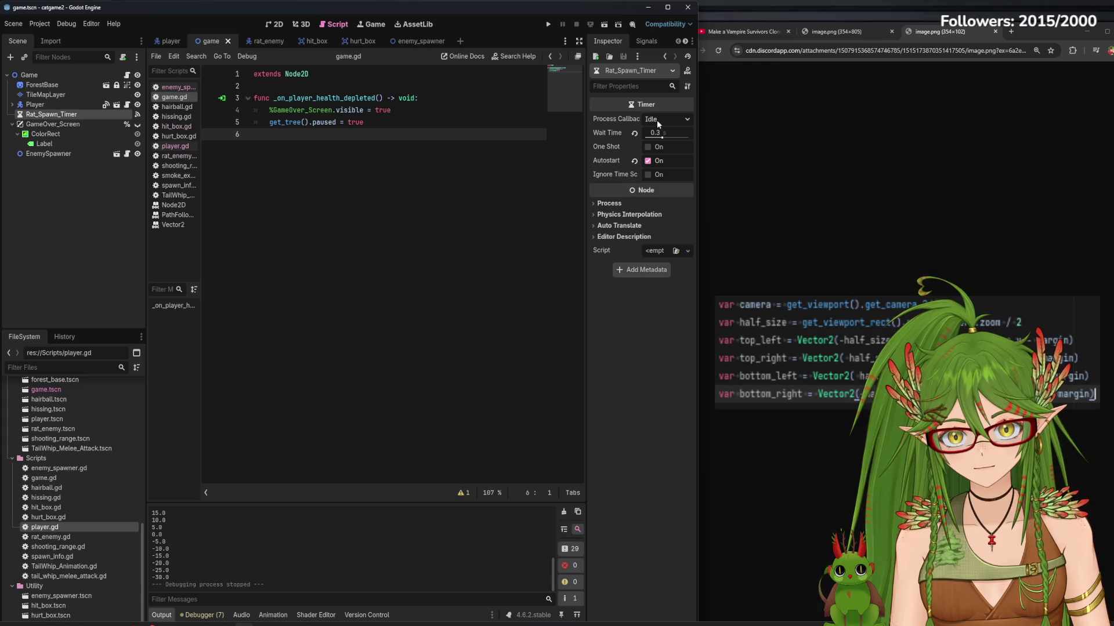
click(271, 24)
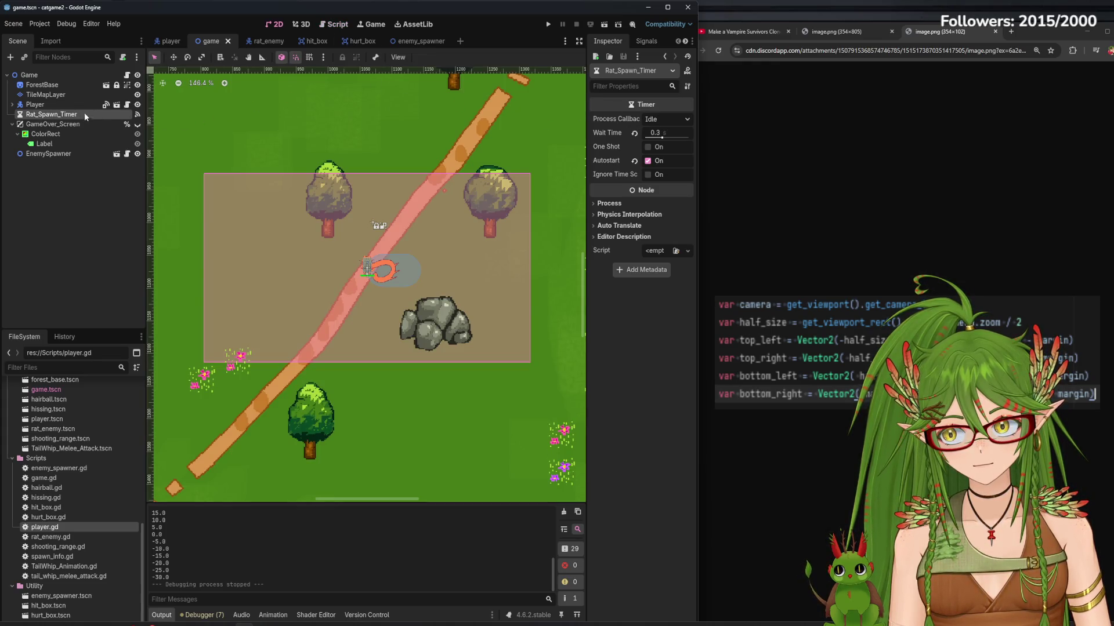
click(53, 156)
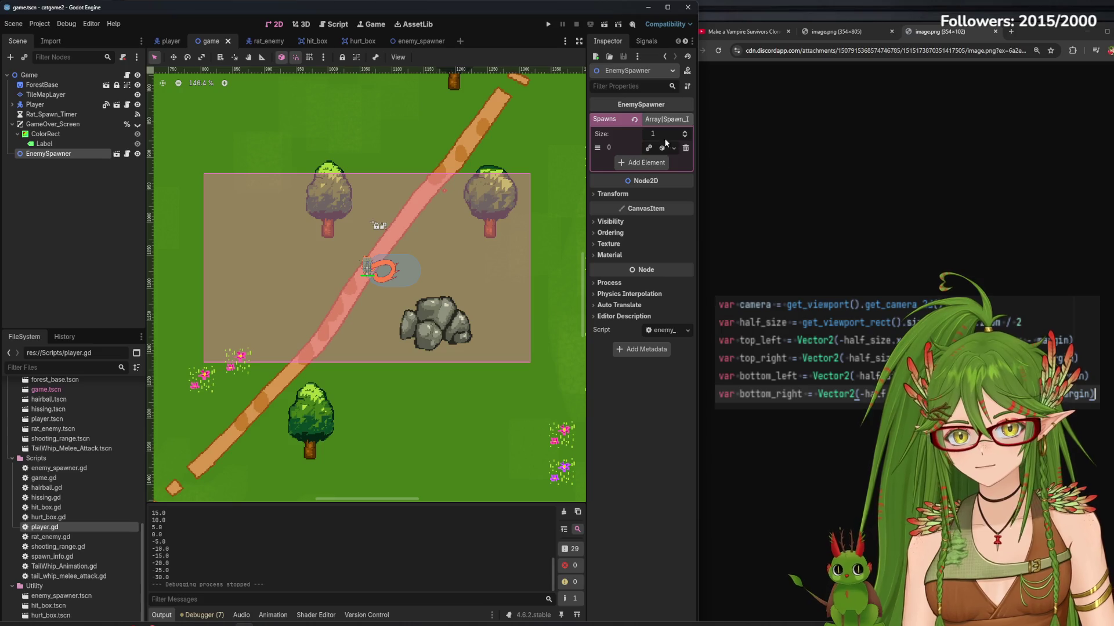
click(662, 150)
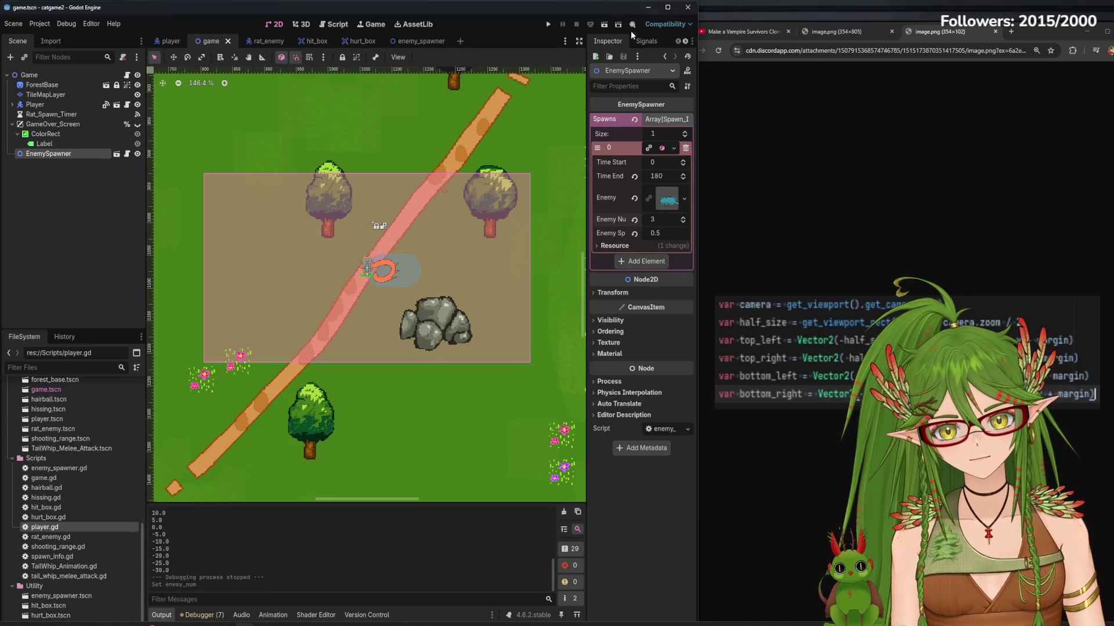
click(546, 26)
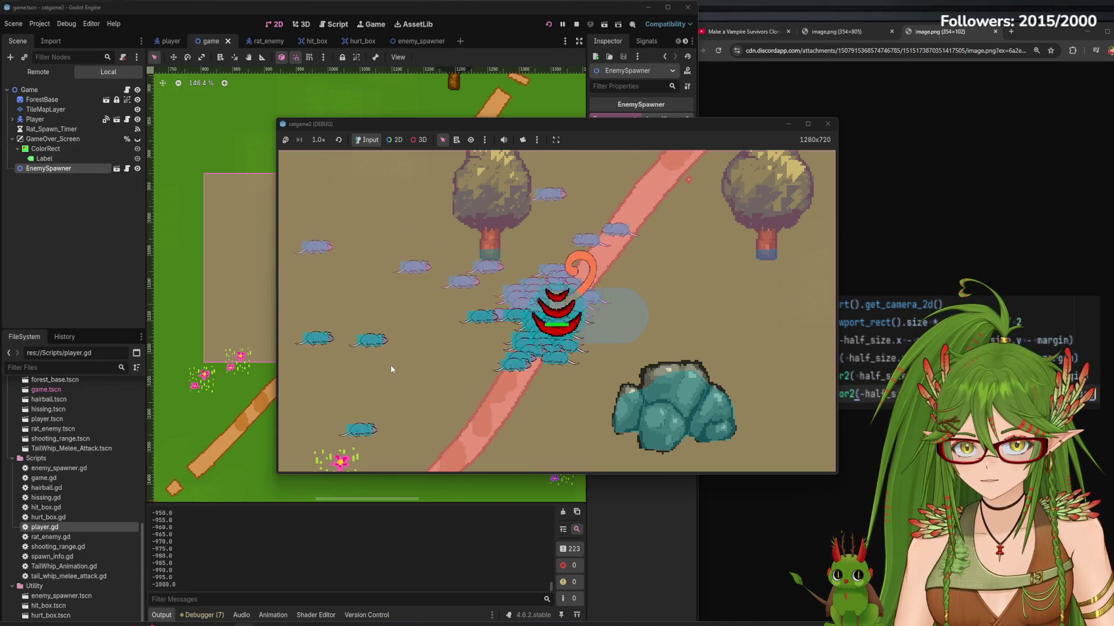
- Restart the game, watch rats arrive from the screen edges, then close it and return to enemy_spawner
click(576, 24)
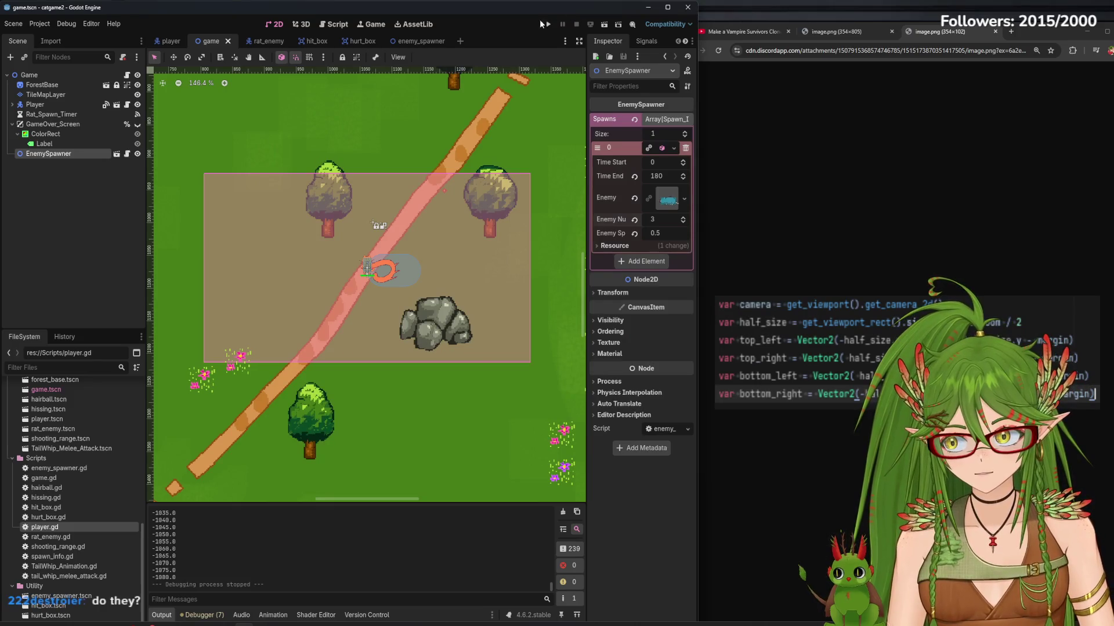
click(543, 23)
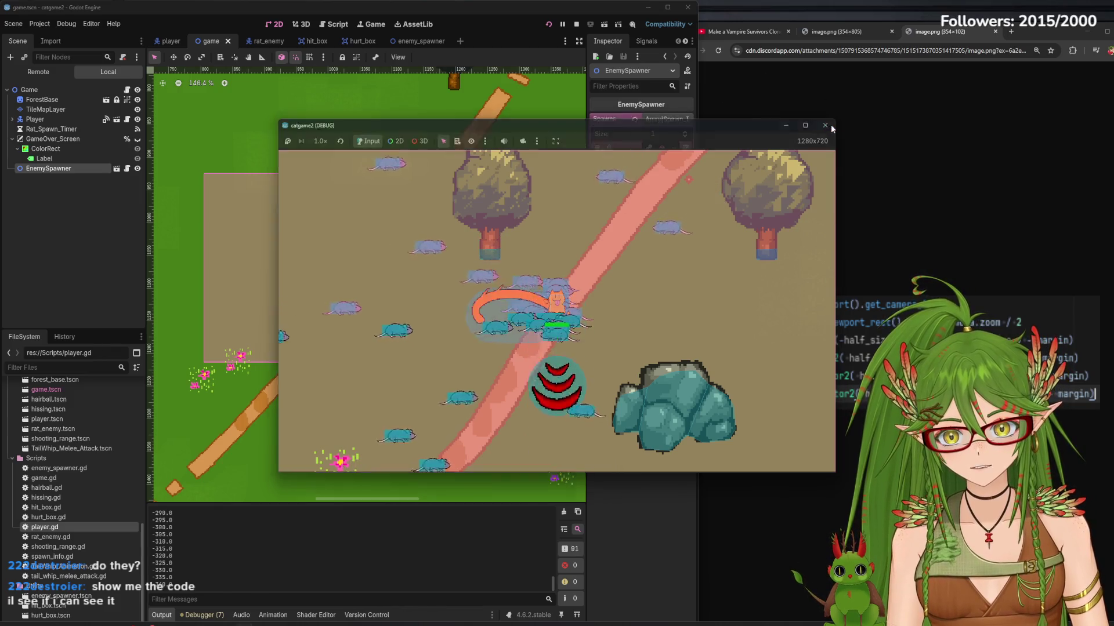
click(828, 125)
click(412, 42)
- Show the match pos_side block in enemy_spawner.gd and bring up the YouTube tutorial beside it
click(338, 24)
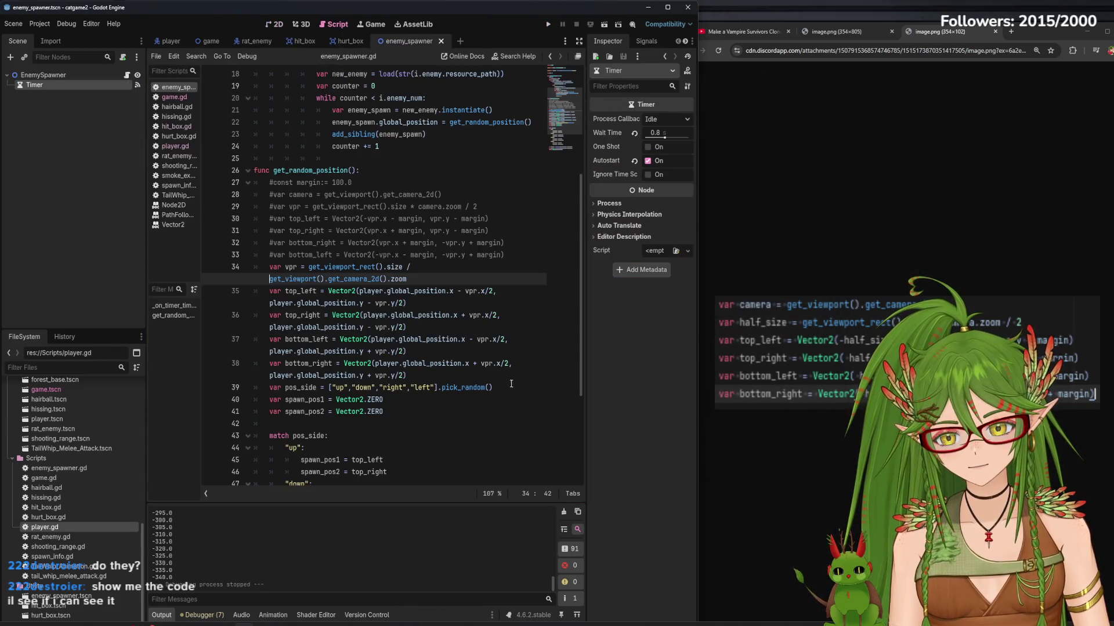
drag(578, 295, 586, 389)
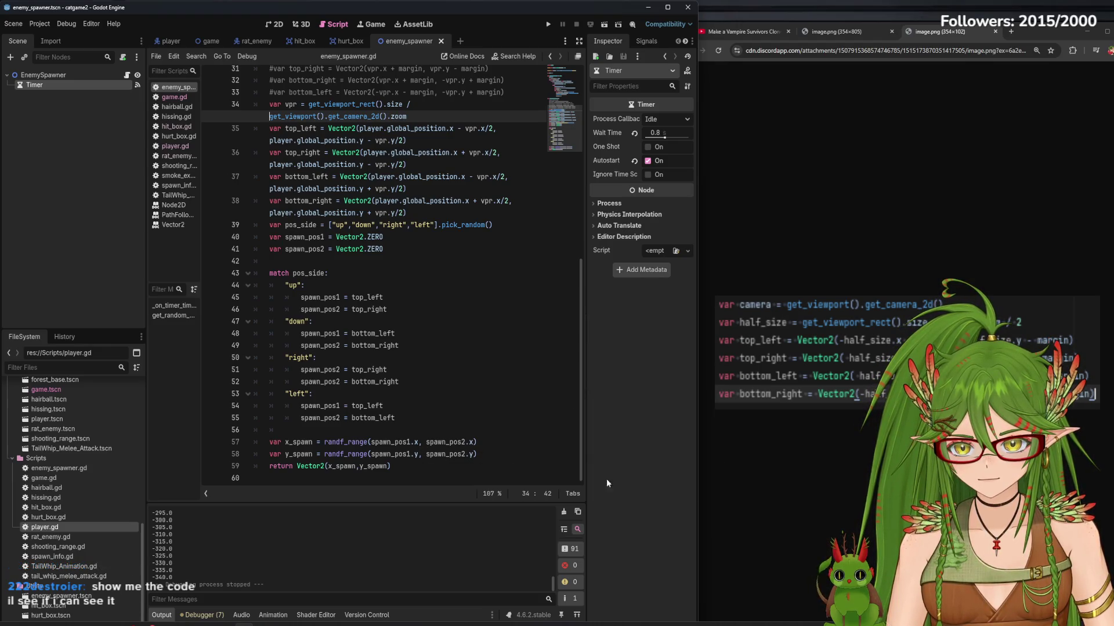
click(749, 34)
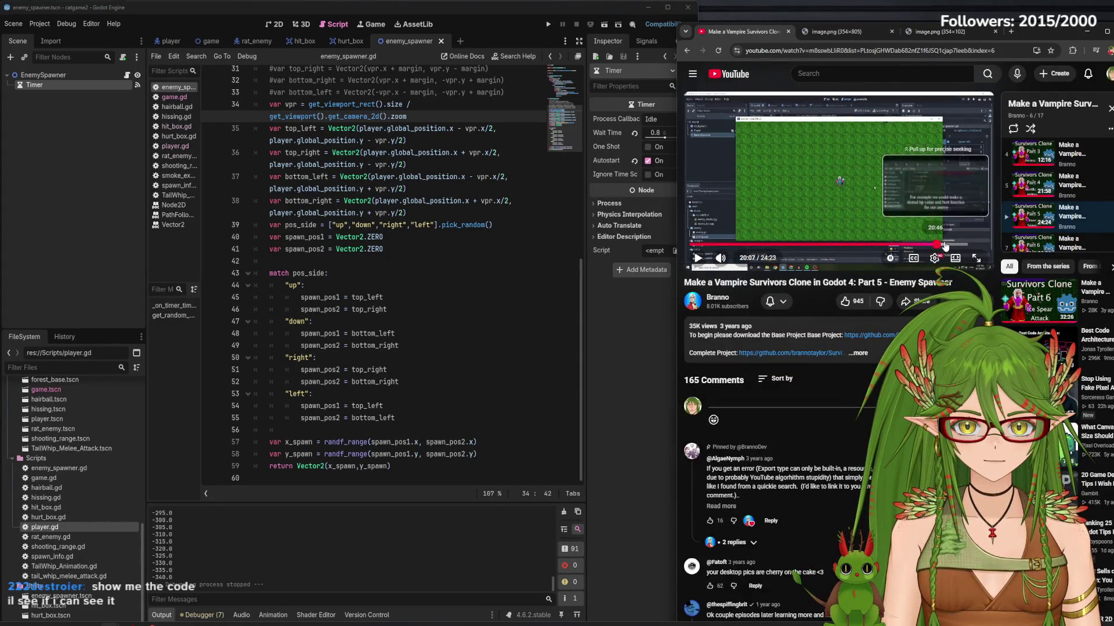
- Seek the Enemy Spawner tutorial to about 19:25 and view its spawner code full screen
click(940, 244)
click(928, 244)
click(976, 259)
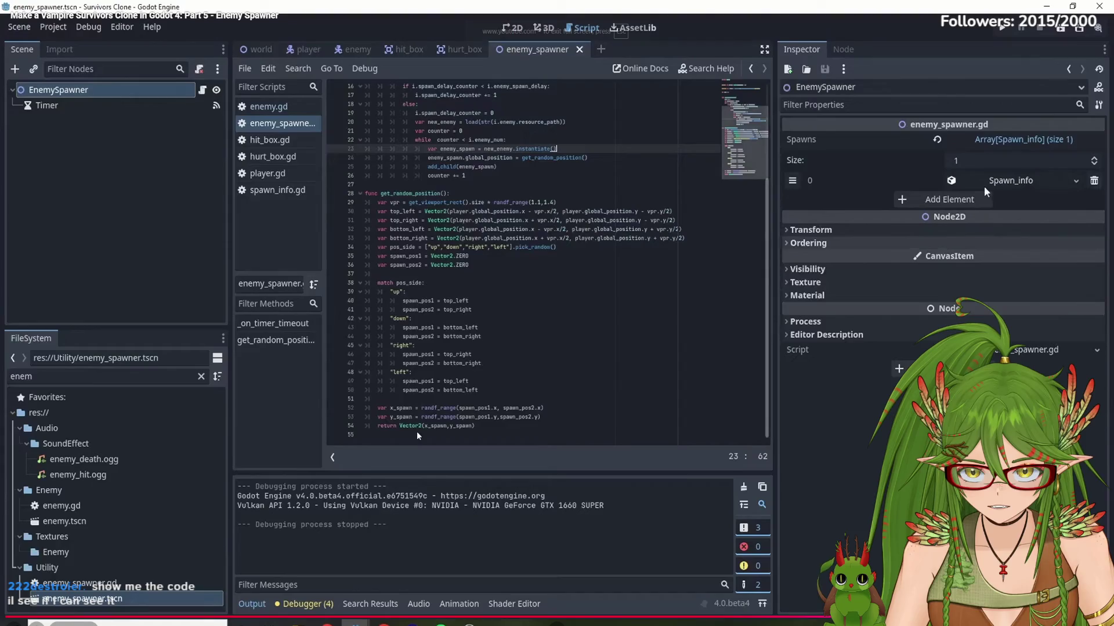
key(Escape)
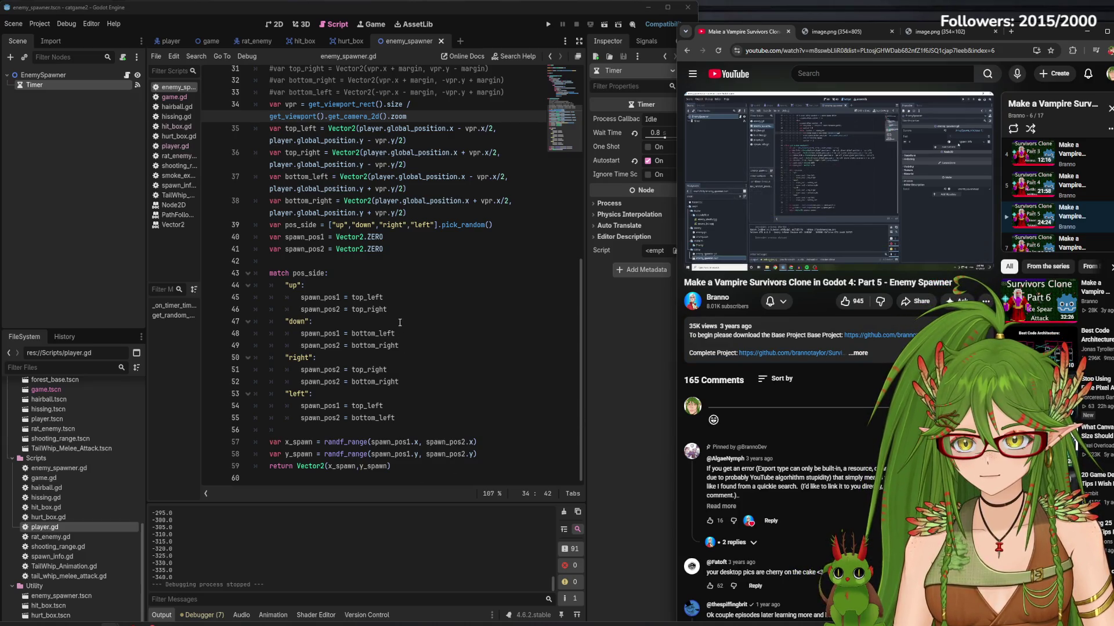
scroll(up, 3)
scroll(up, 3)
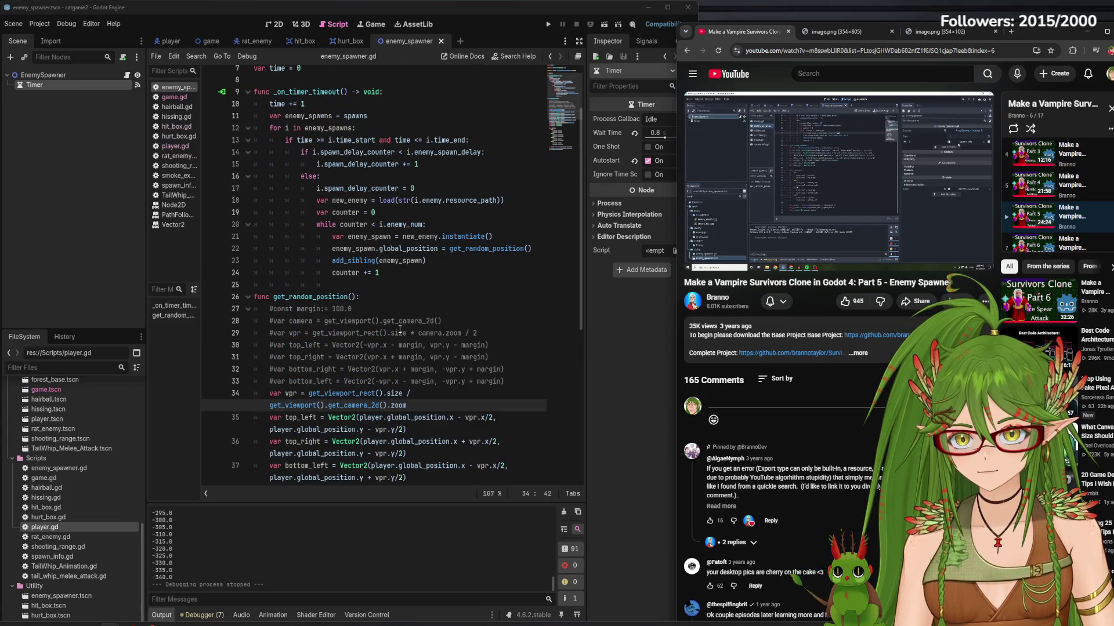
scroll(down, 3)
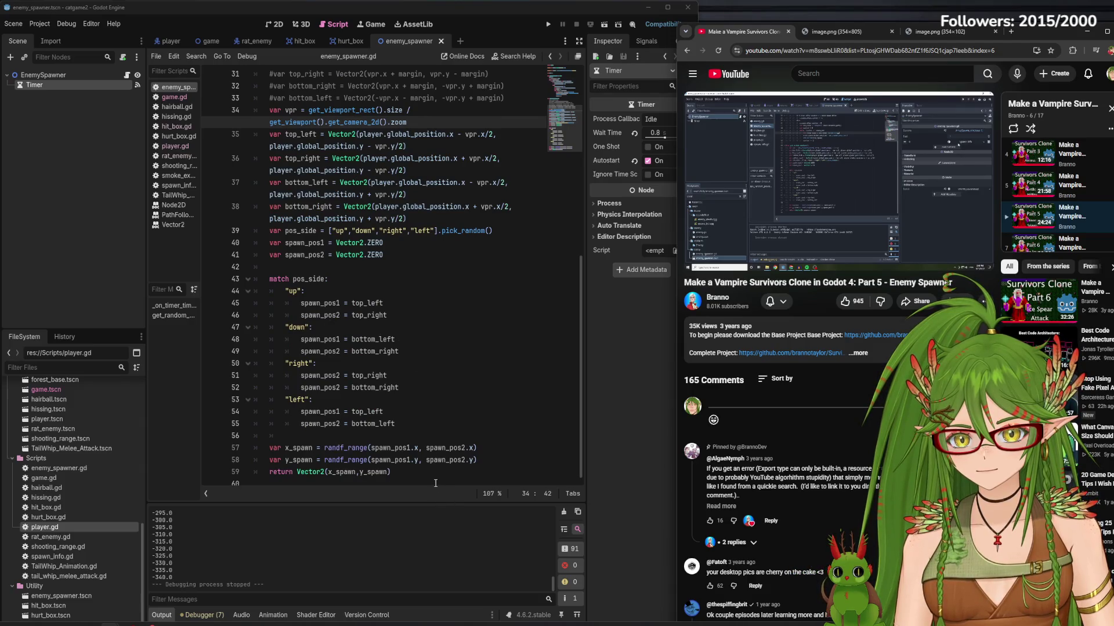
- Compare the tutorial's code full screen against the right case's top_right line in Godot
click(430, 553)
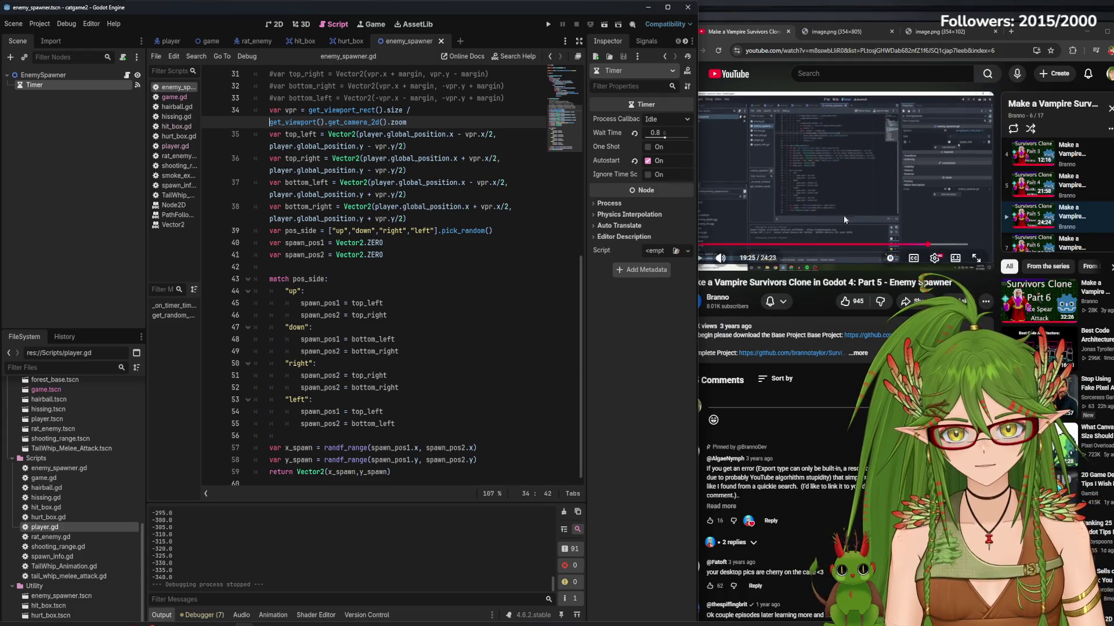
click(977, 263)
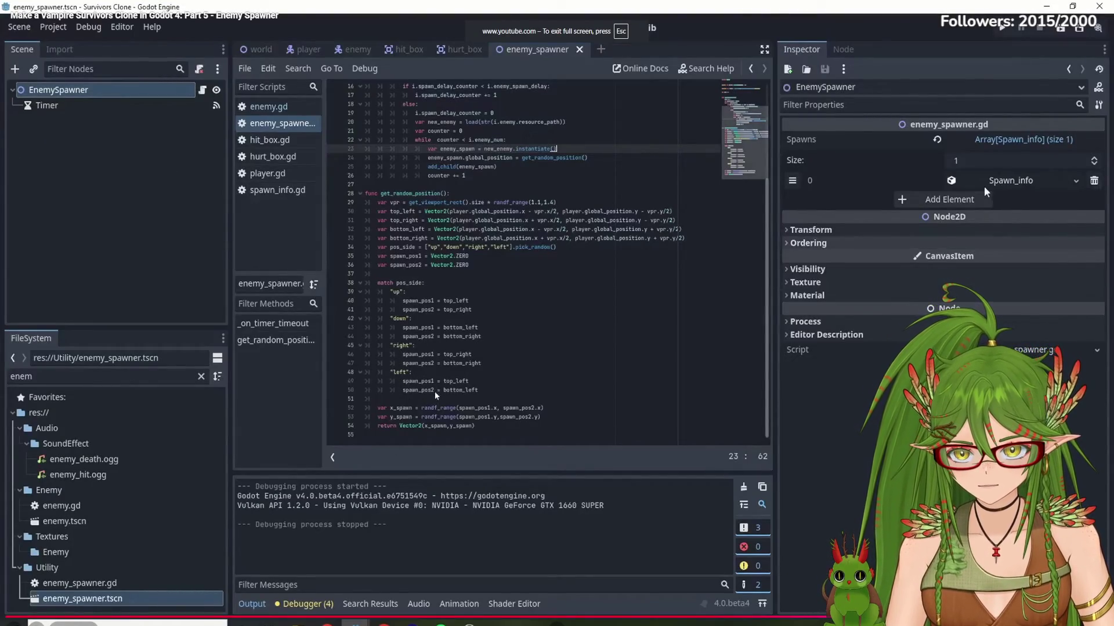
key(Escape)
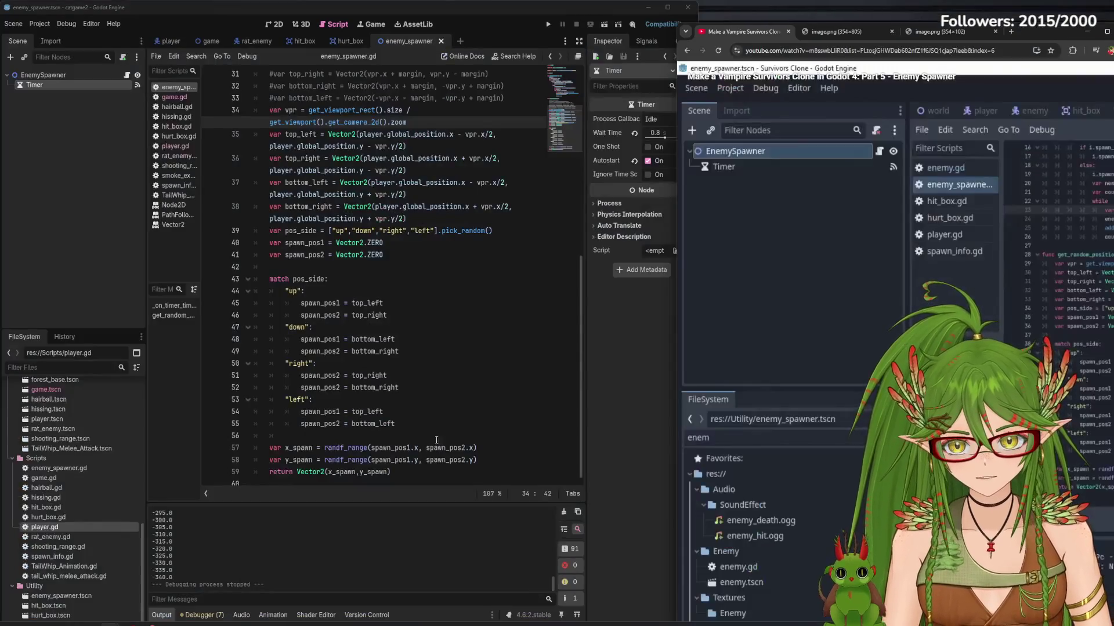
click(340, 375)
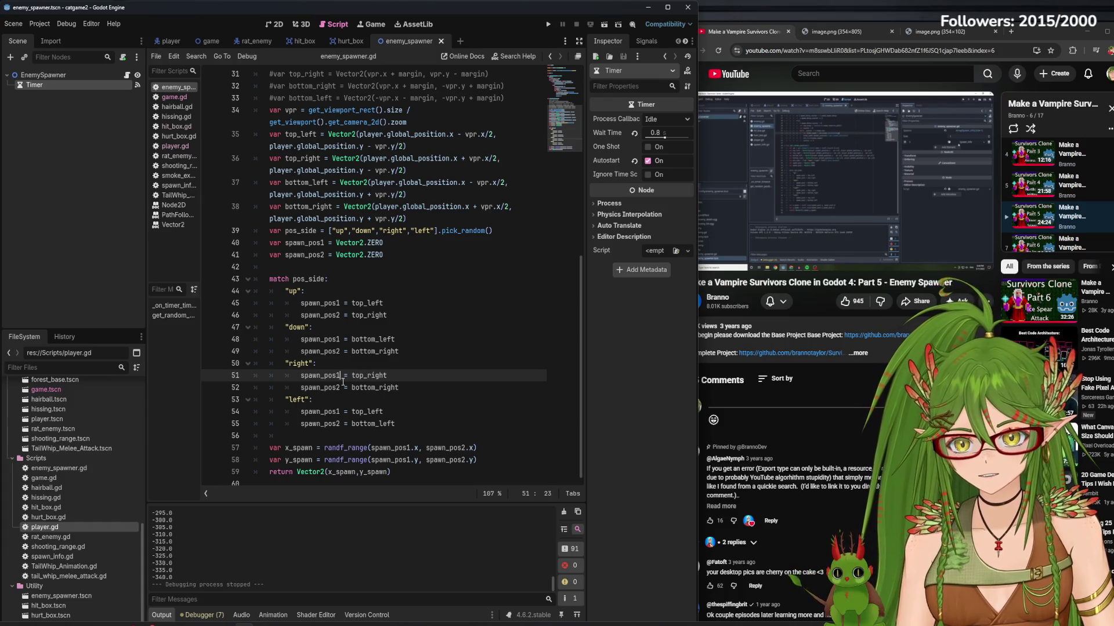
- Assign top_right to spawn_pos1 in the right case, save enemy_spawner.gd, and run the game
click(408, 392)
key(ctrl+s)
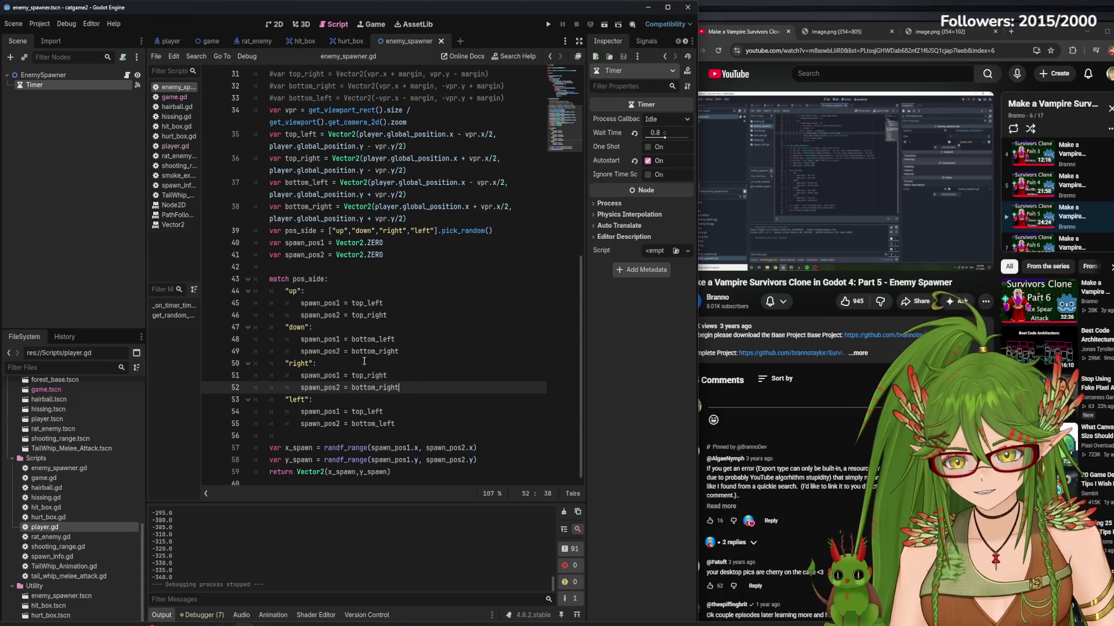
click(334, 376)
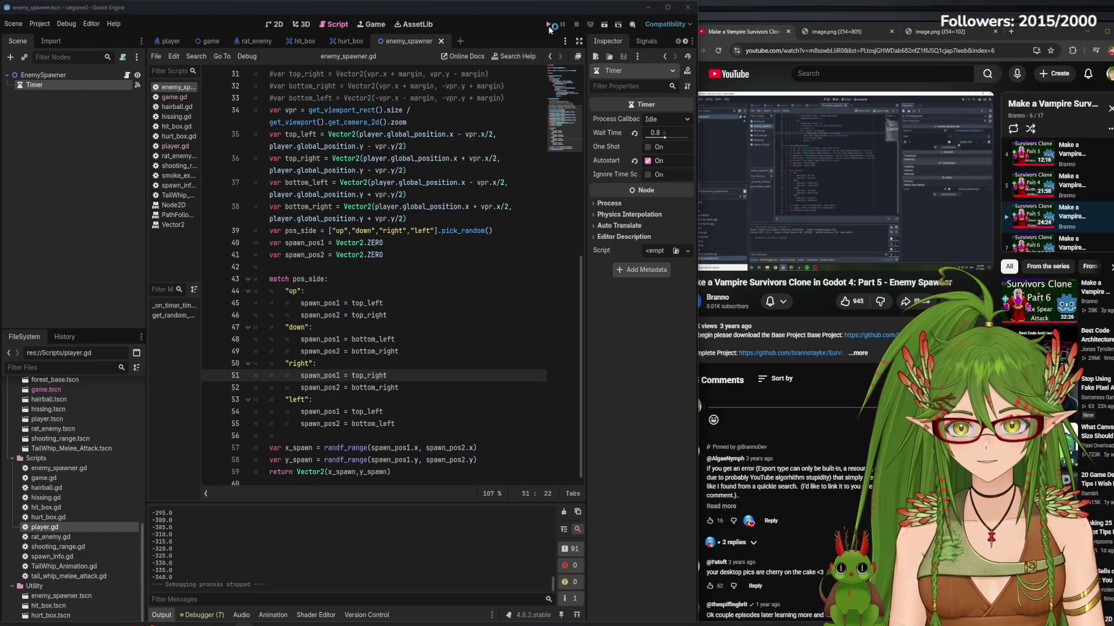
click(549, 26)
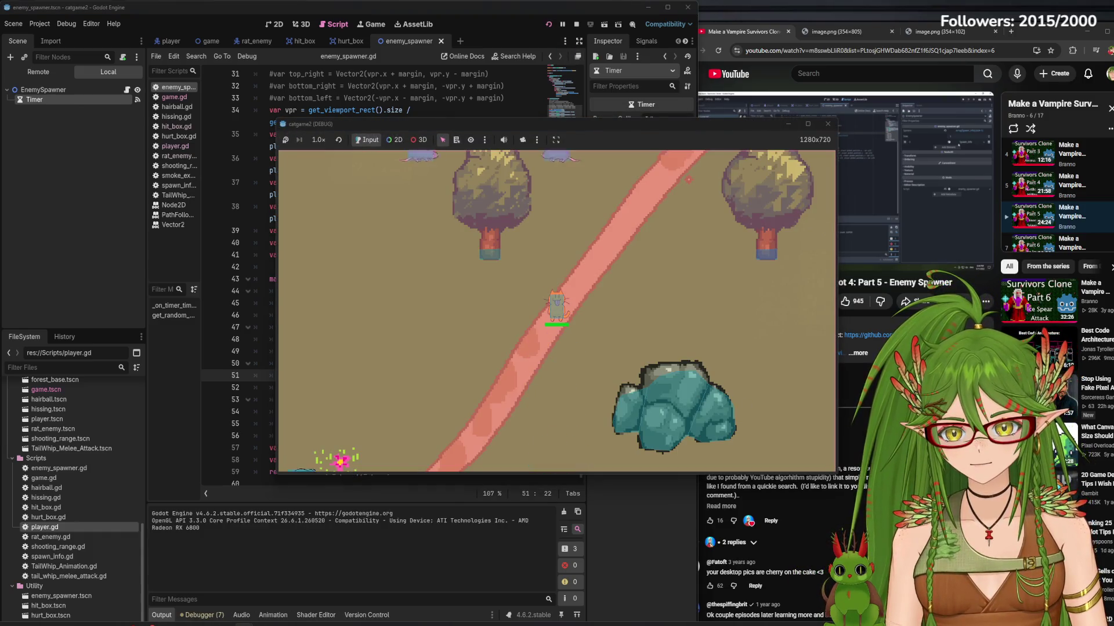
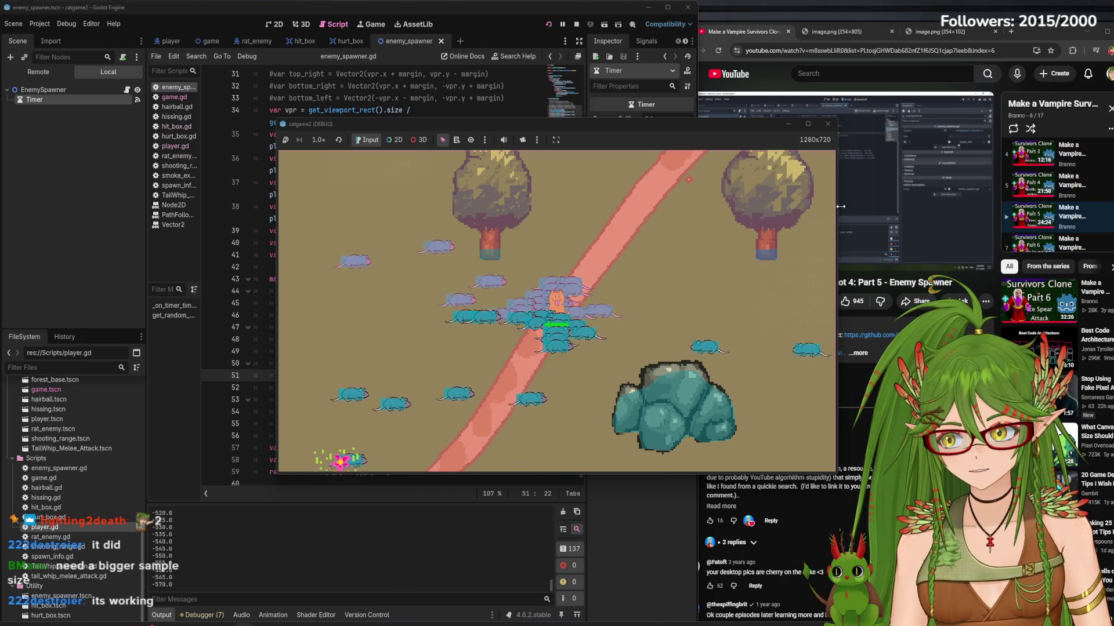
- Stop the running game and return to the main game scene in the 2D view
click(826, 123)
click(276, 24)
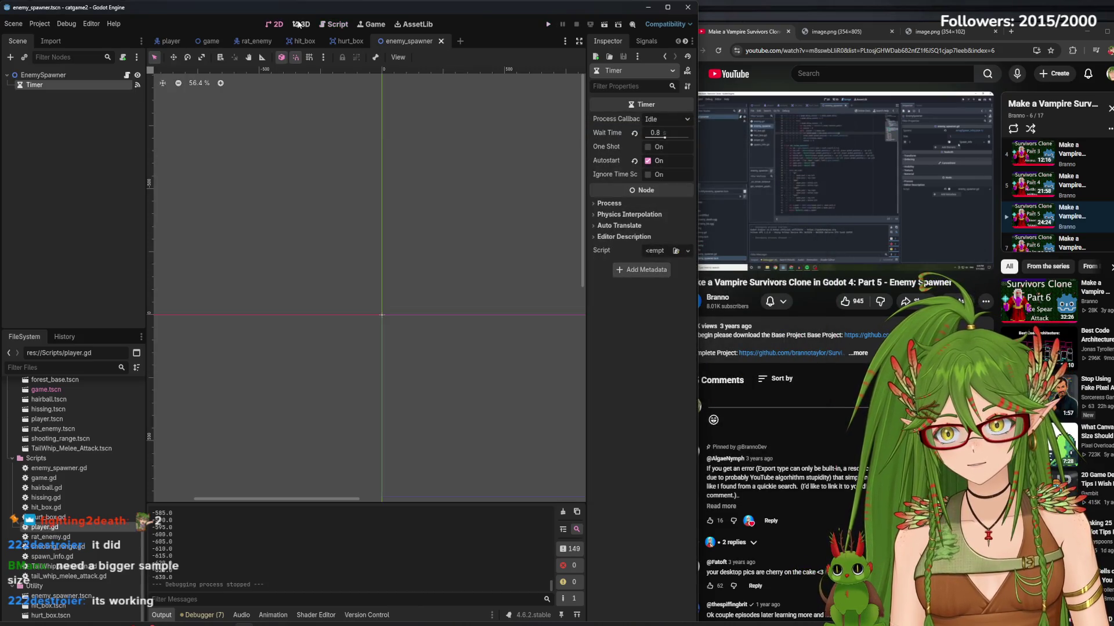
click(210, 40)
- Set Spawns element 0's Enemy Num to 5, save the scene, and start a playtest
click(668, 149)
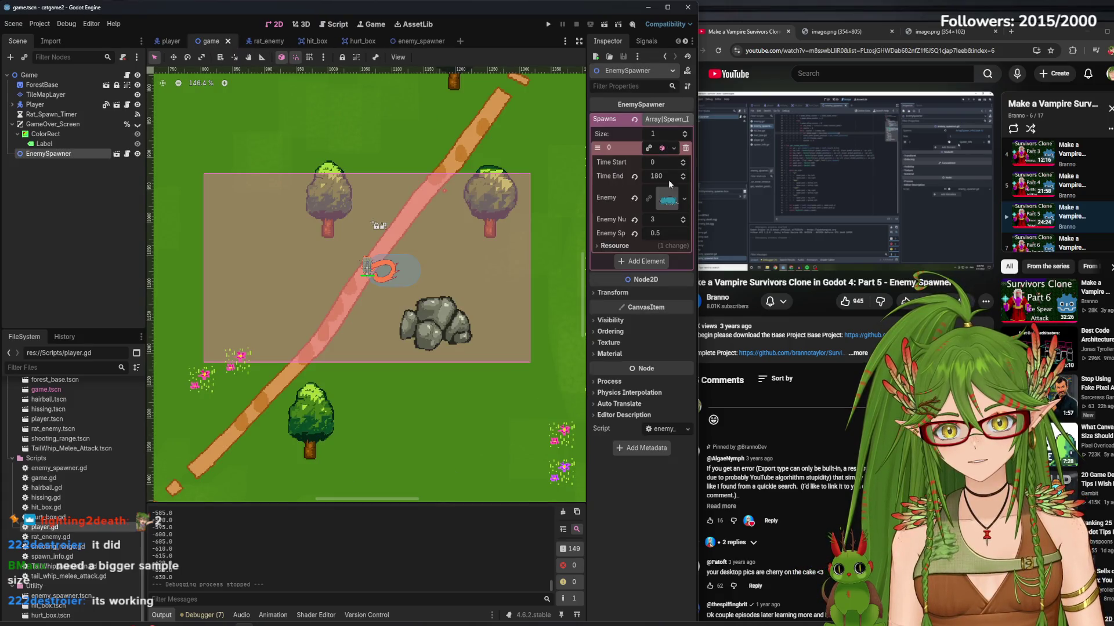
text(5)
key(Return)
key(ctrl+s)
click(548, 24)
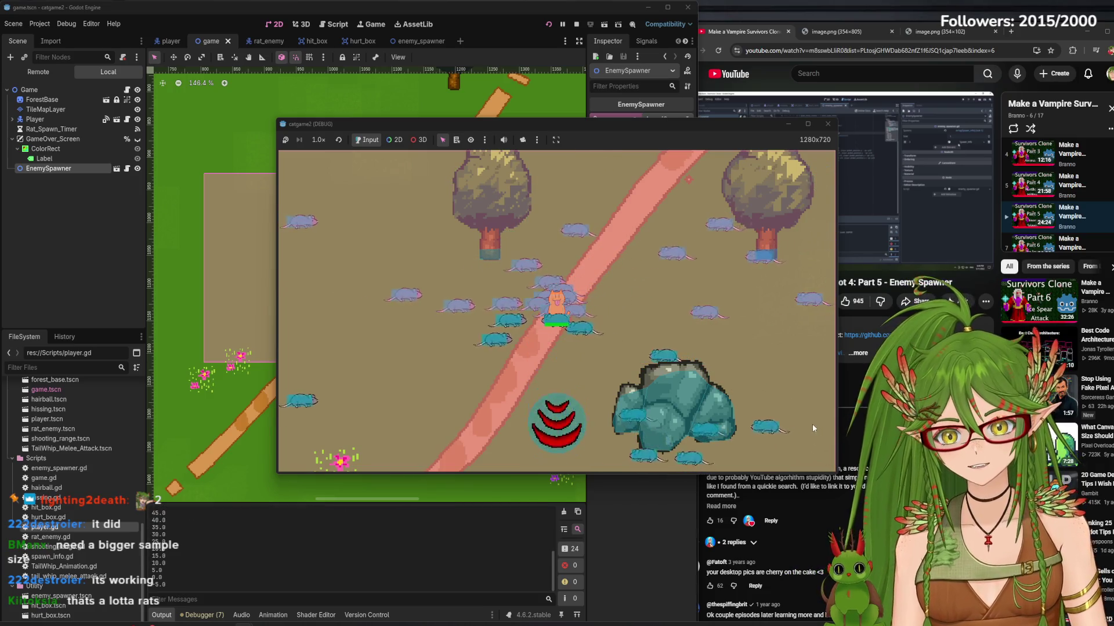
- Walk the cat in every direction to watch the 5-rat waves spawn, then close the game
key(Left)
key(Down)
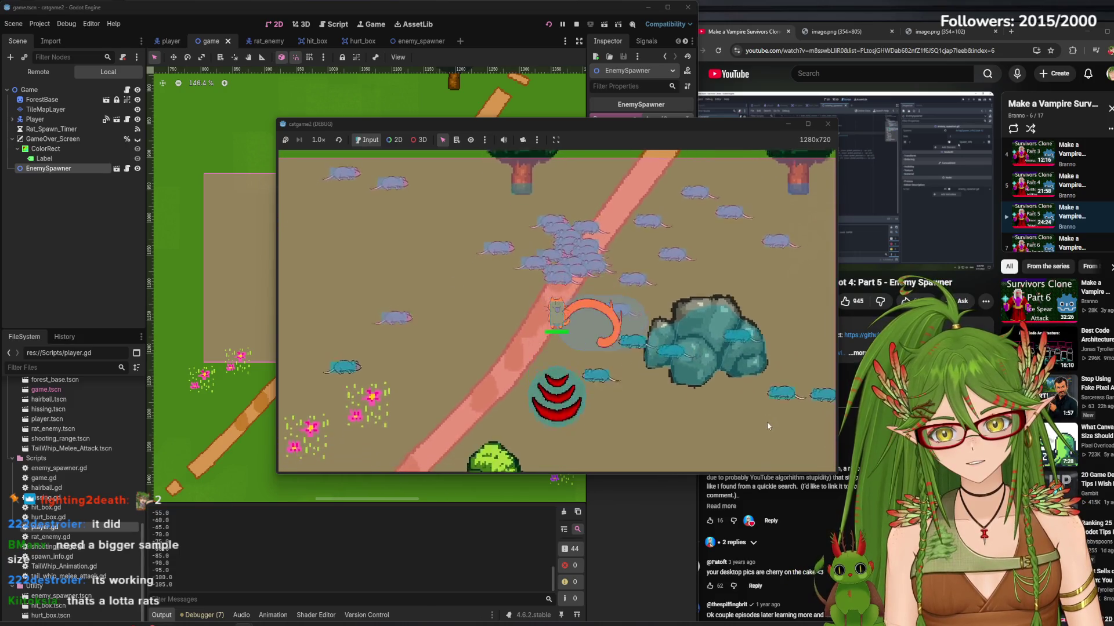
key(Left)
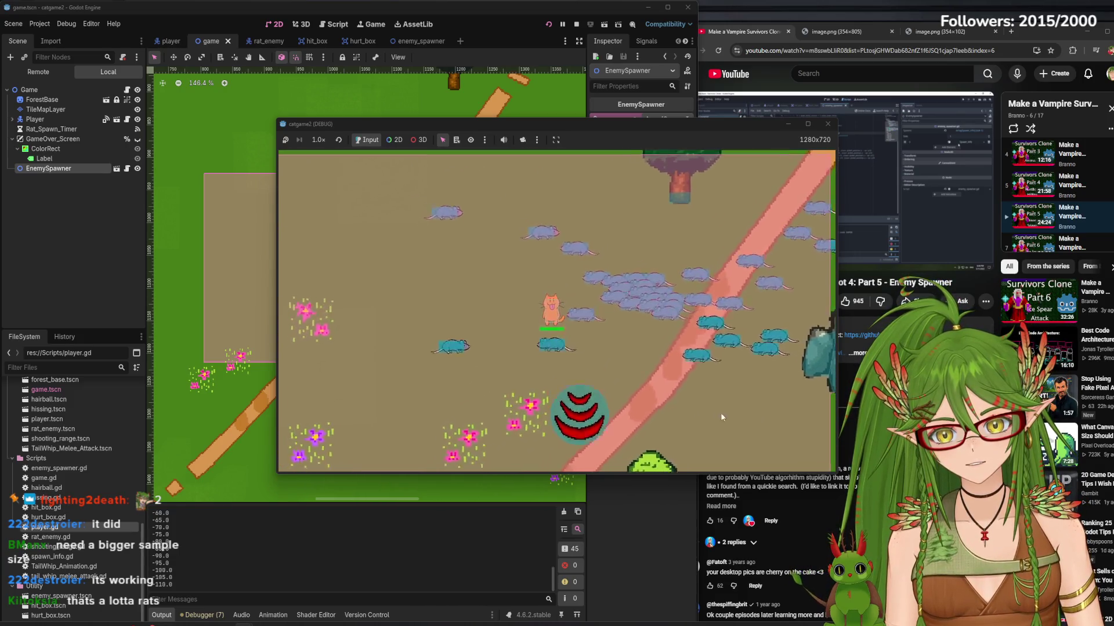
key(Right)
key(Down)
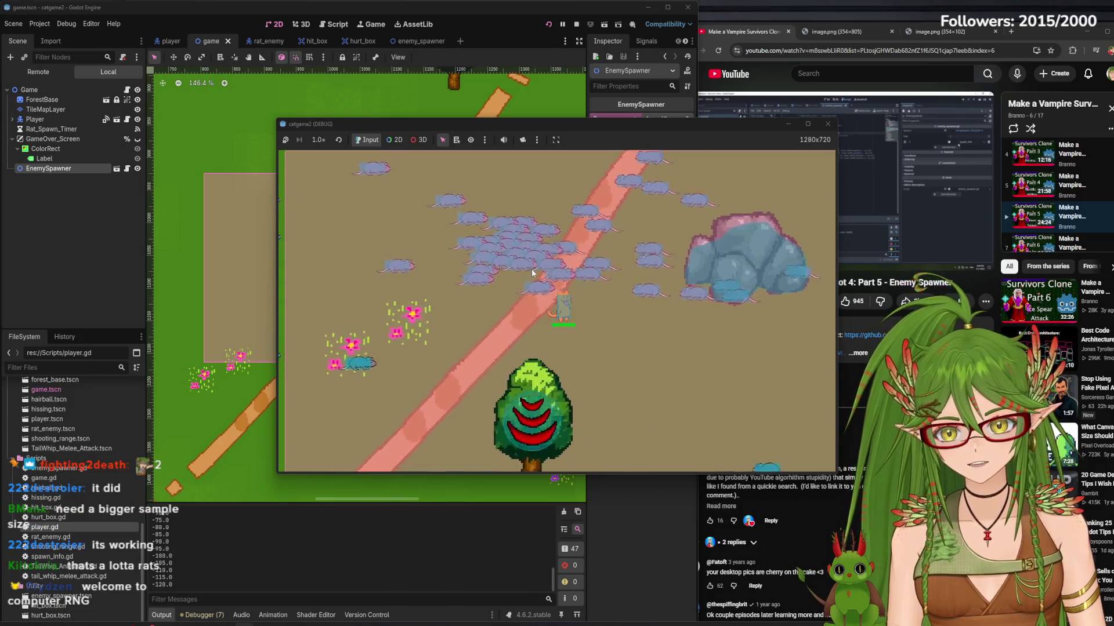
key(Right)
key(Down)
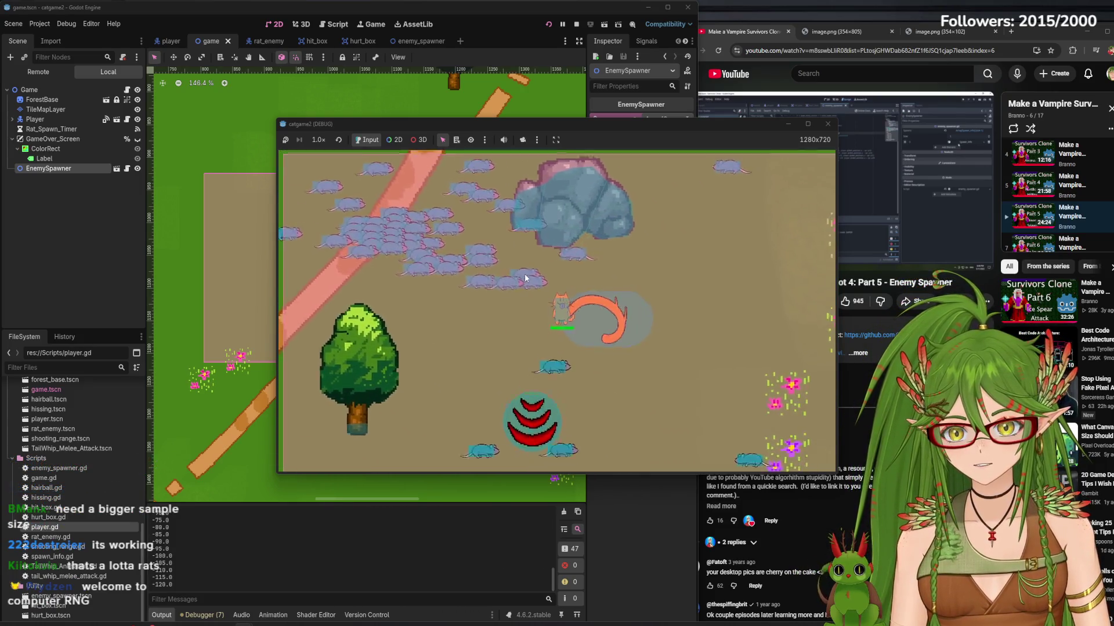
key(Left)
key(Down)
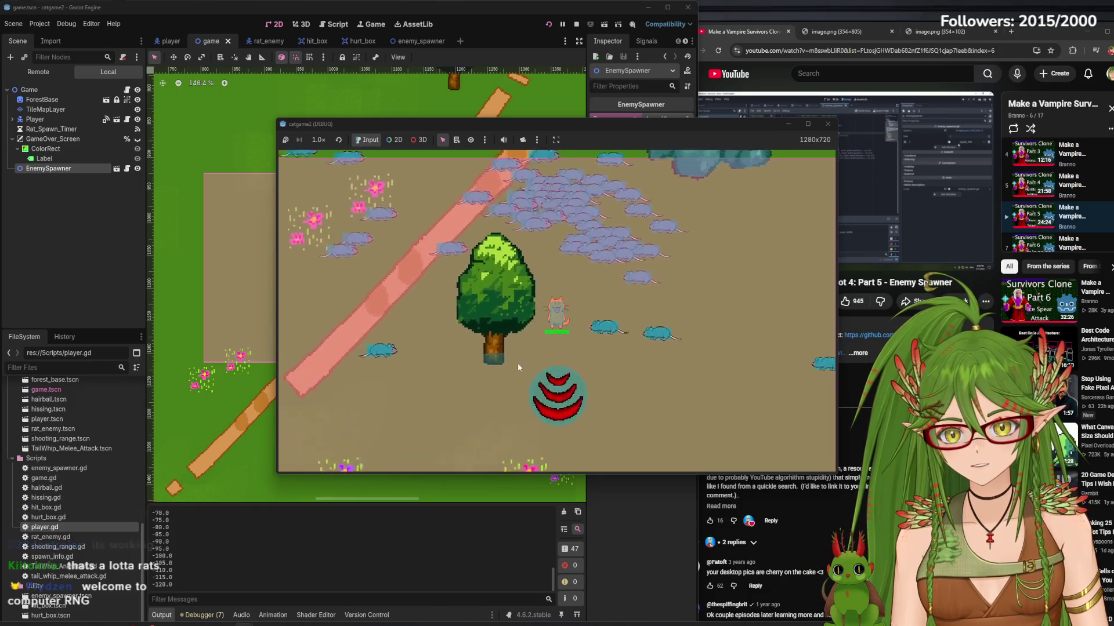
key(Up)
key(Right)
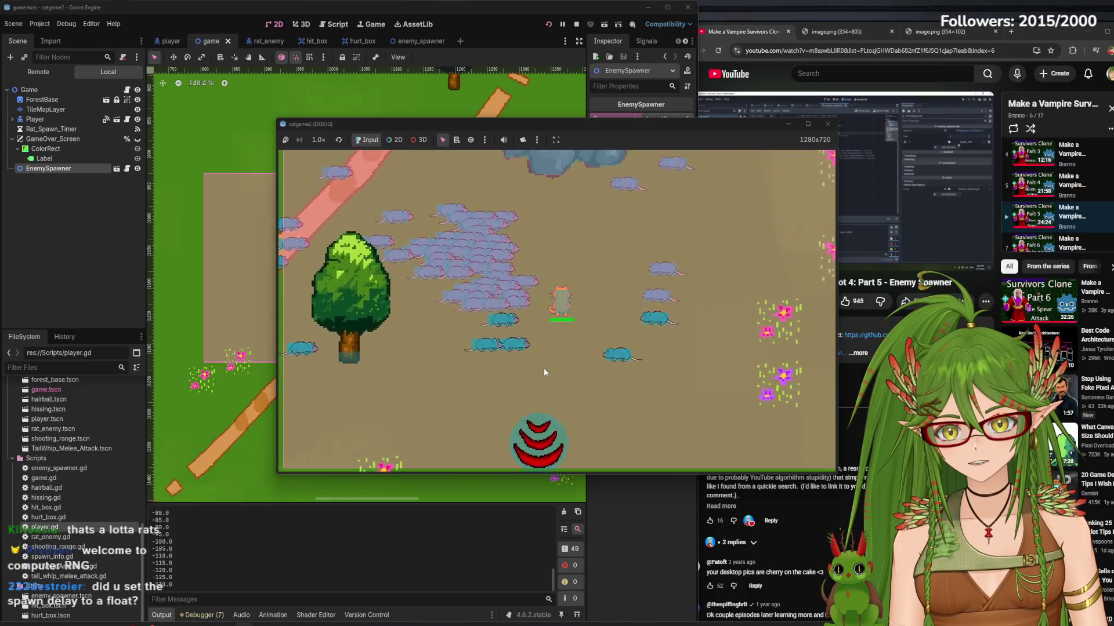
key(Up)
key(Right)
key(d)
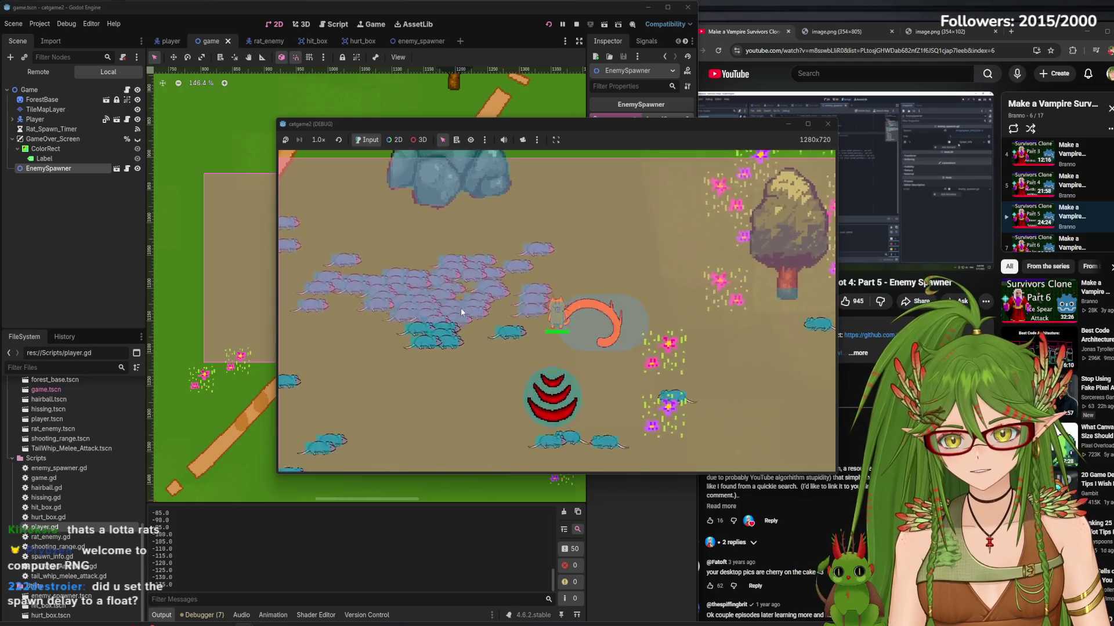
key(d)
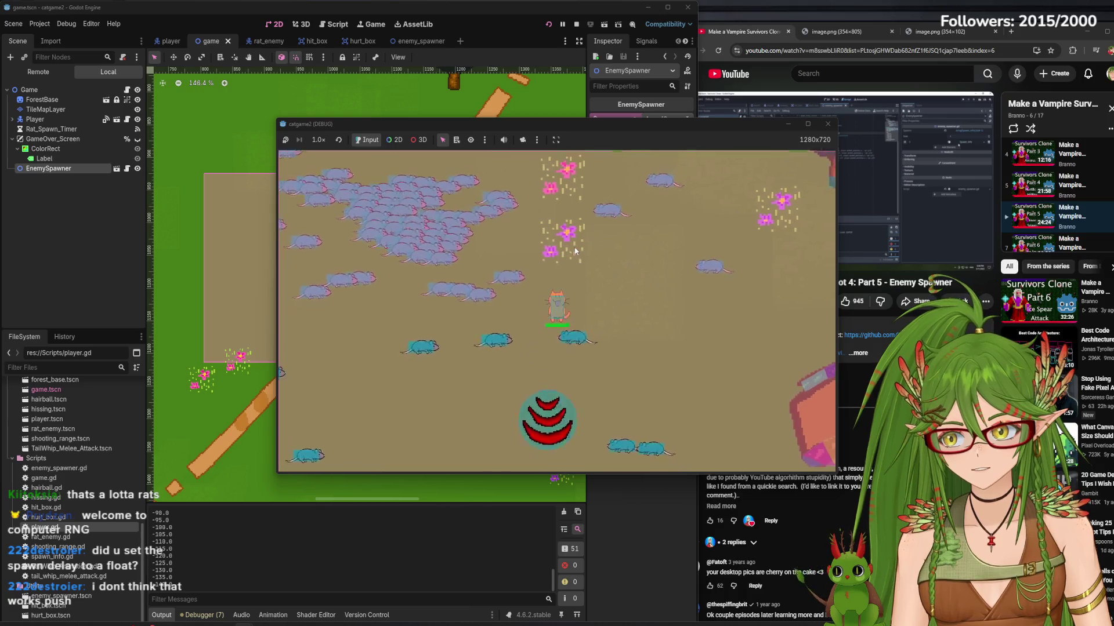
key(d)
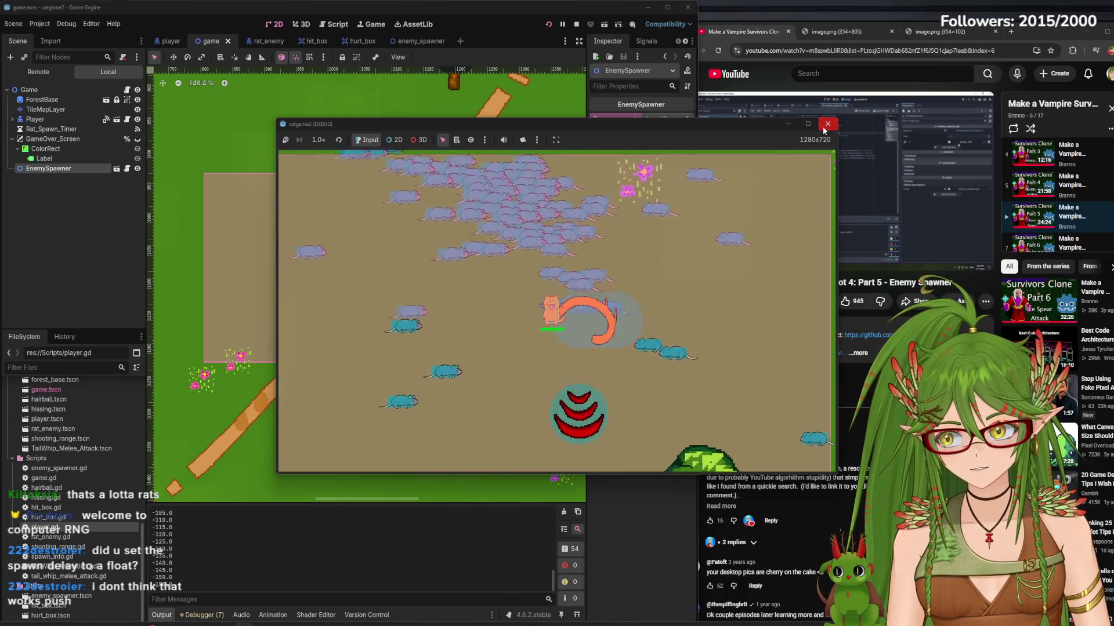
key(a)
key(w)
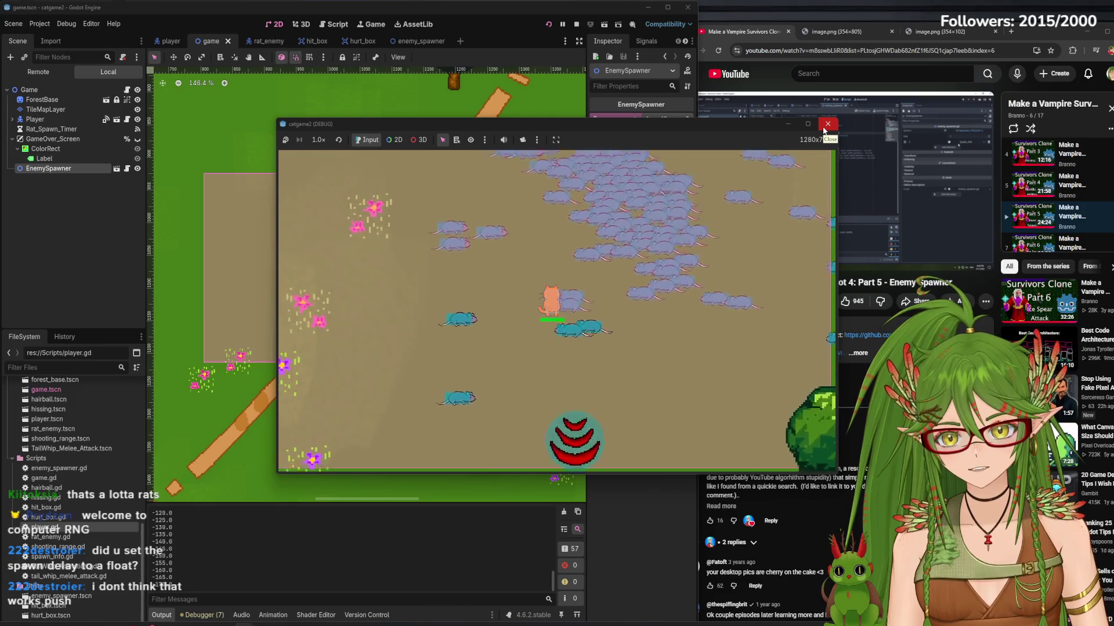
key(w)
key(a)
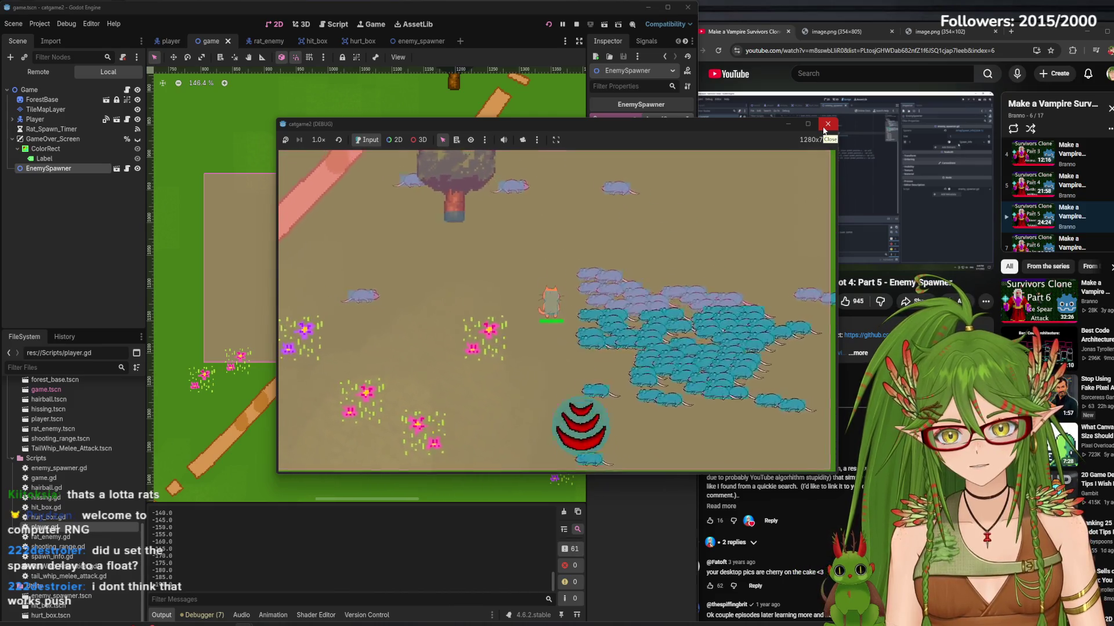
key(d)
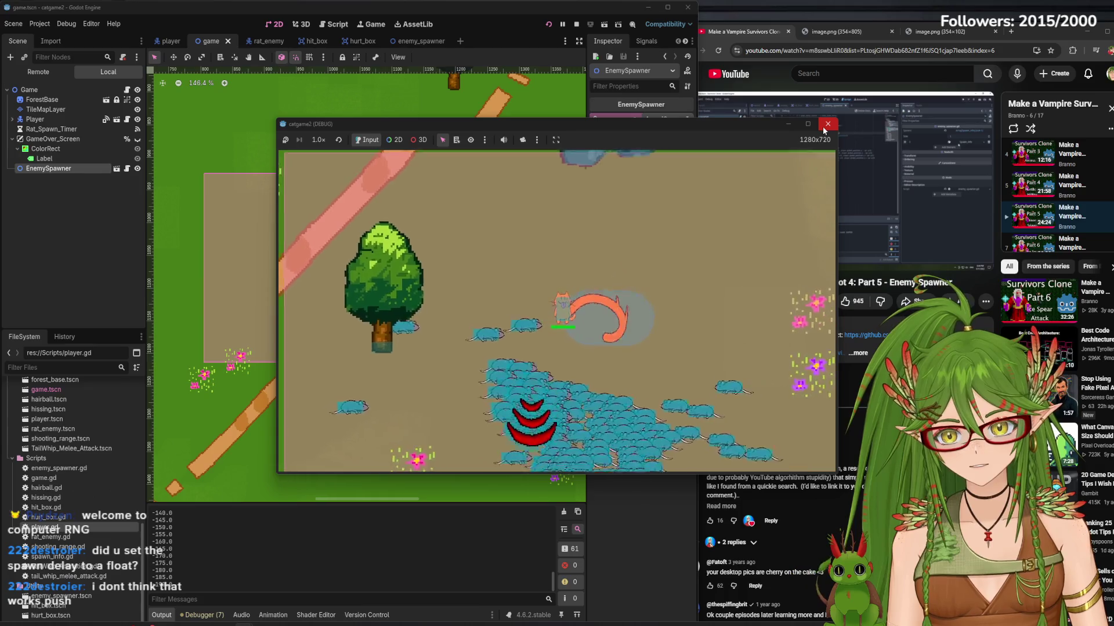
key(w)
key(d)
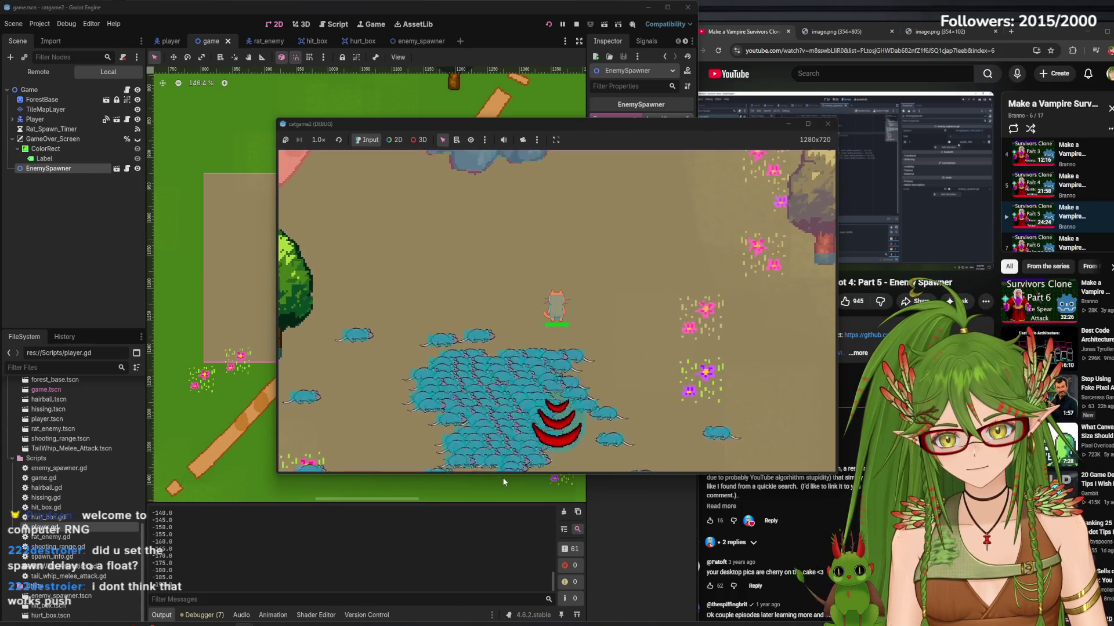
key(d)
key(s)
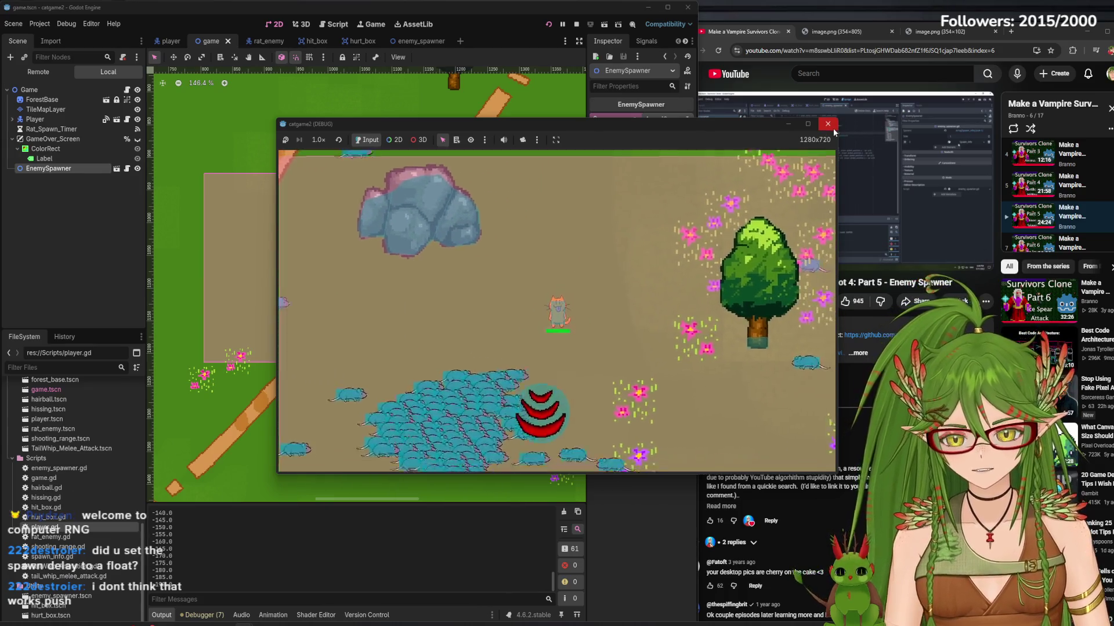
key(d)
key(s)
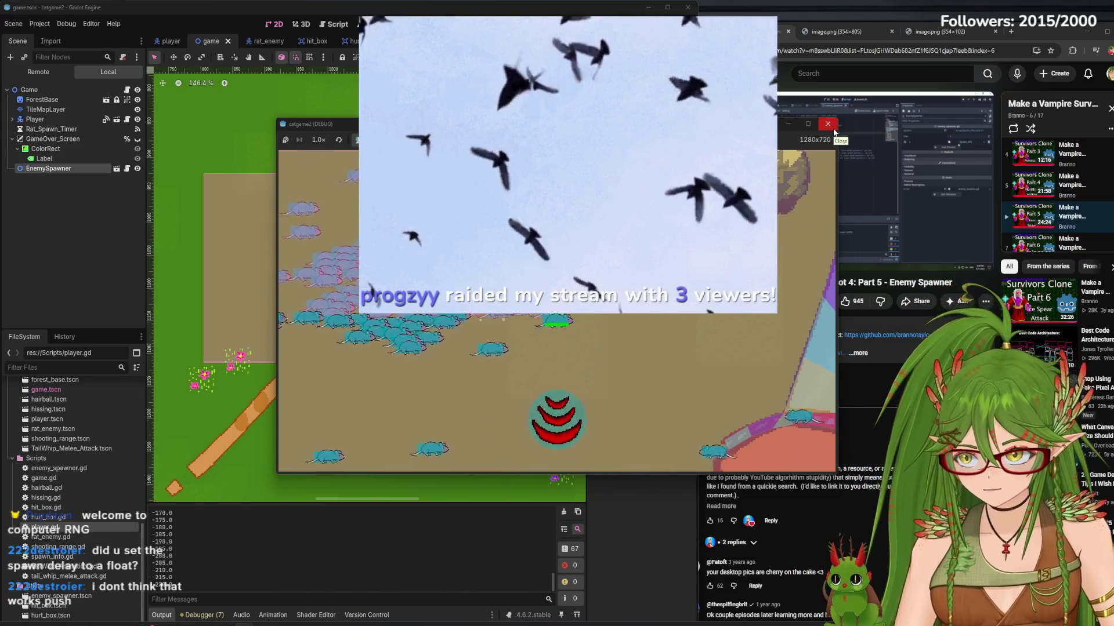
key(s)
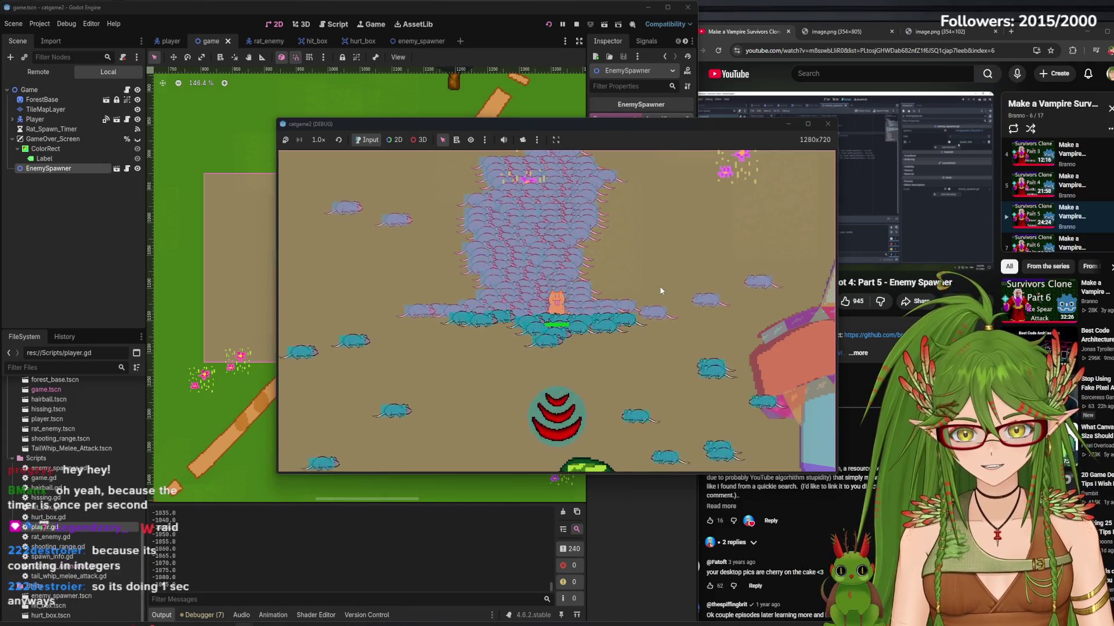
key(w)
key(w)
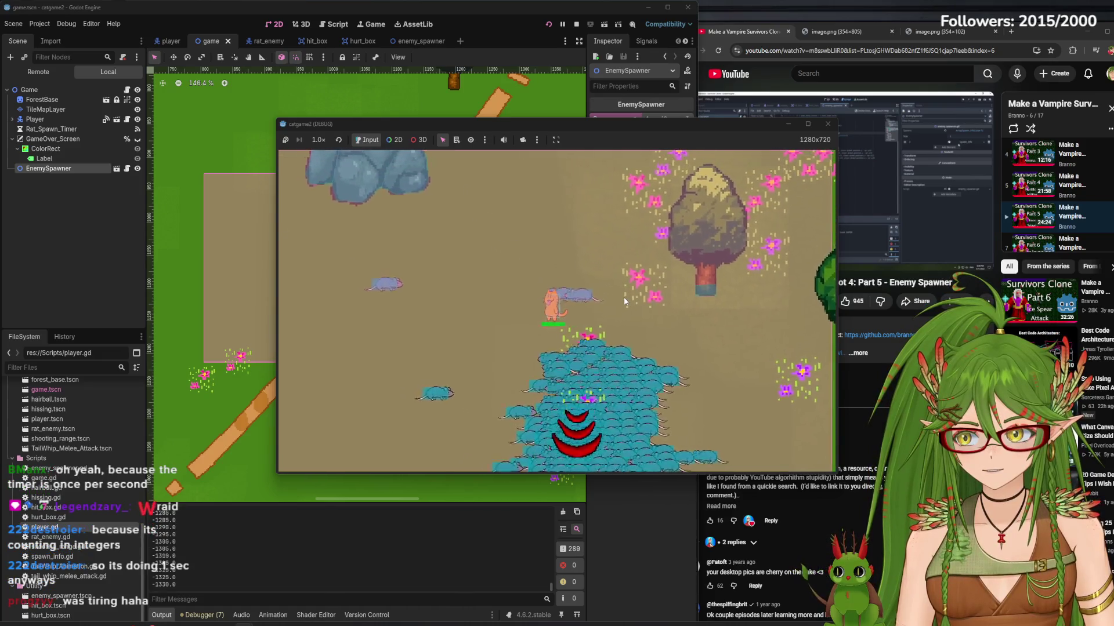
click(828, 124)
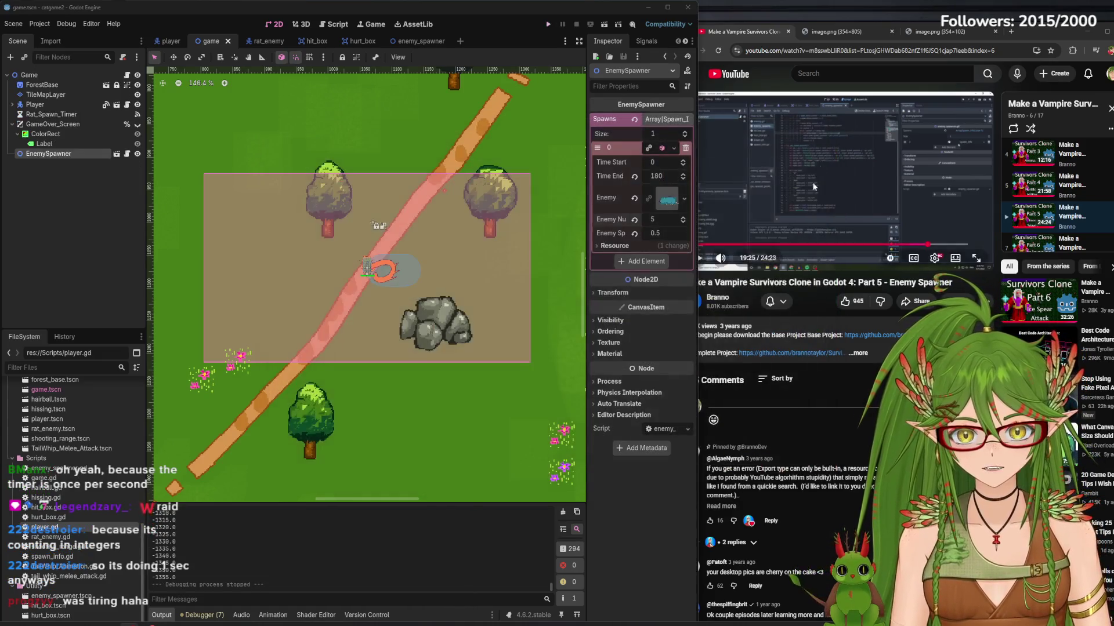
- Review the enemy spawner and rat enemy scenes and the rat_enemy.gd and spawn_info.gd scripts
click(417, 44)
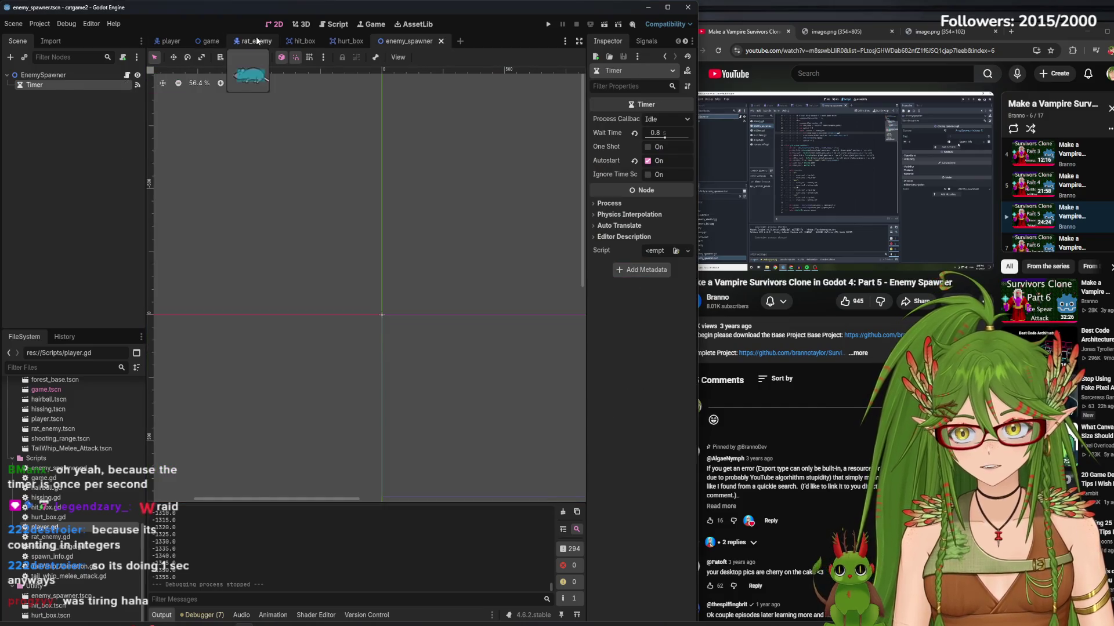
click(256, 39)
click(334, 23)
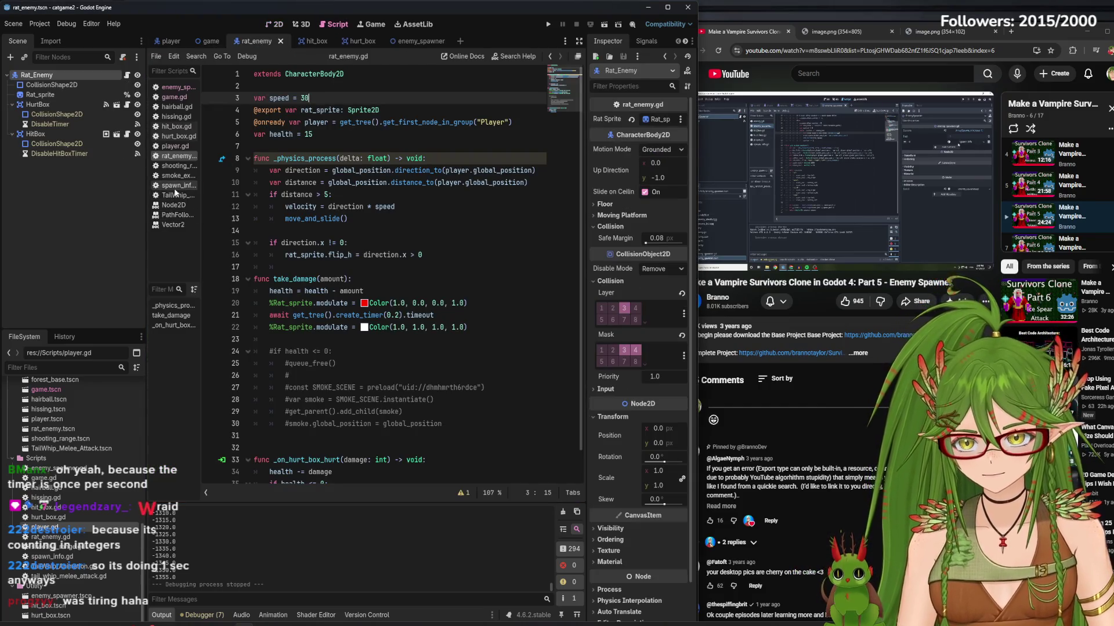
click(176, 186)
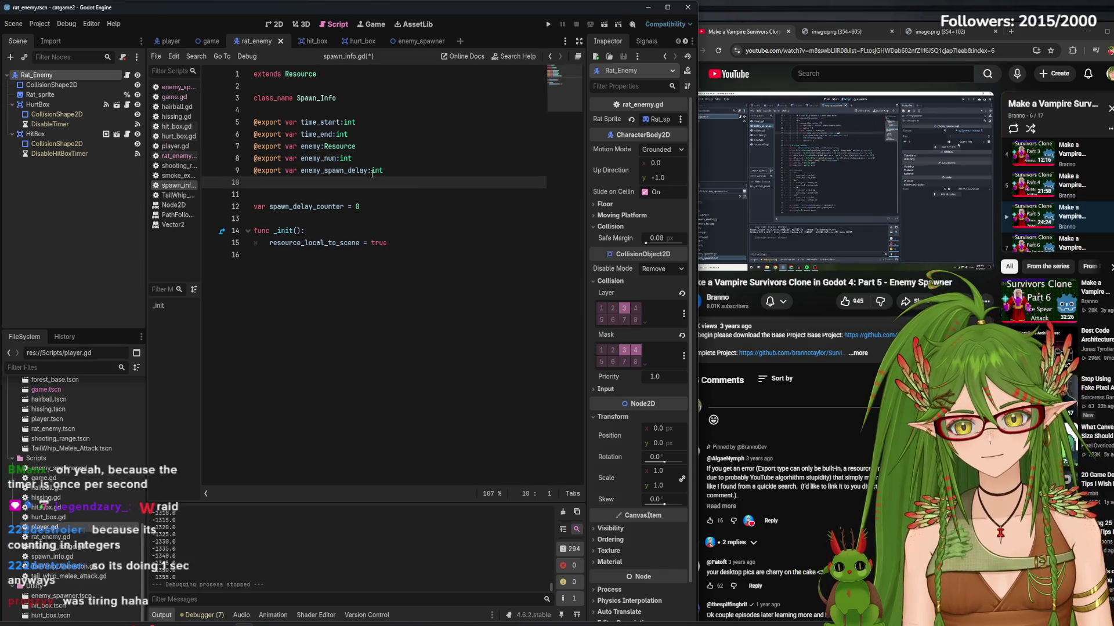
- Back in the game scene, set Spawns element 0's spawn delay to 1 and run the game
click(274, 26)
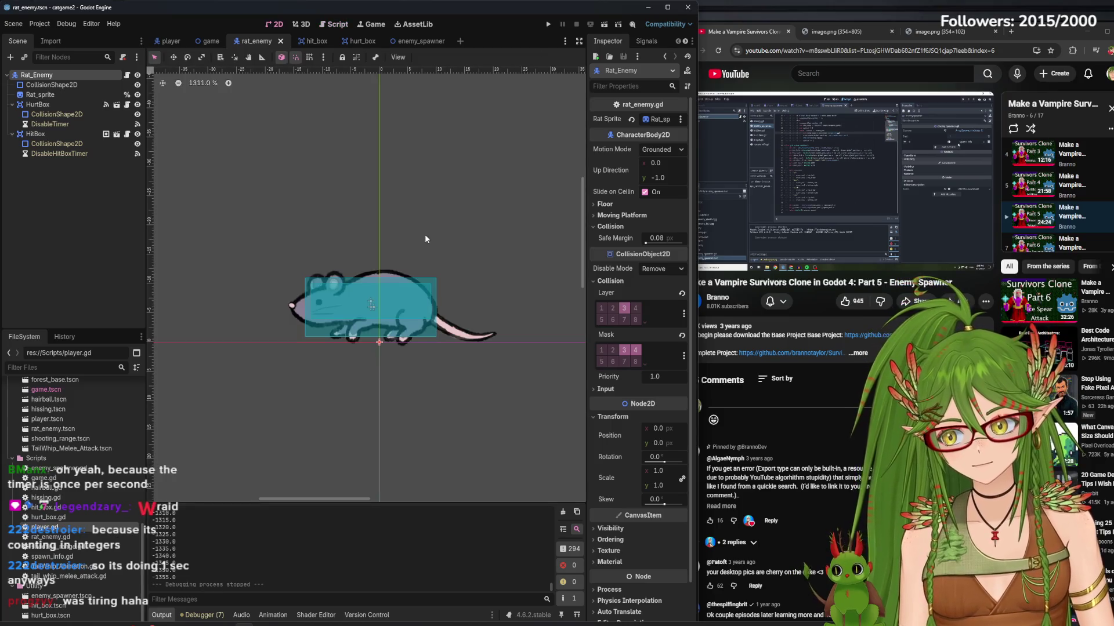
scroll(down, 3)
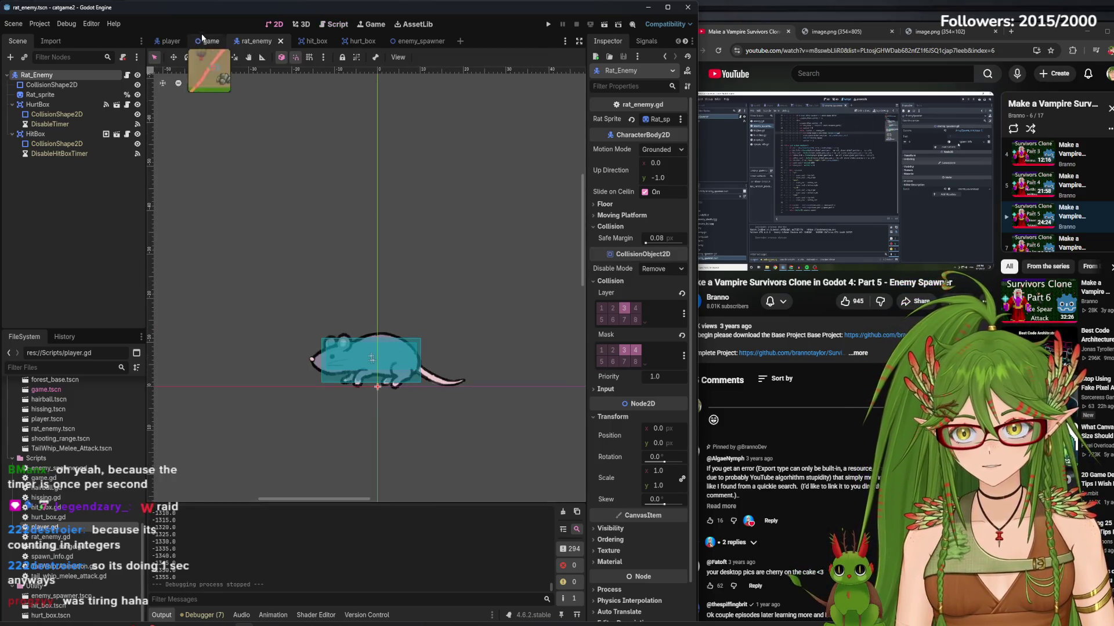
click(204, 41)
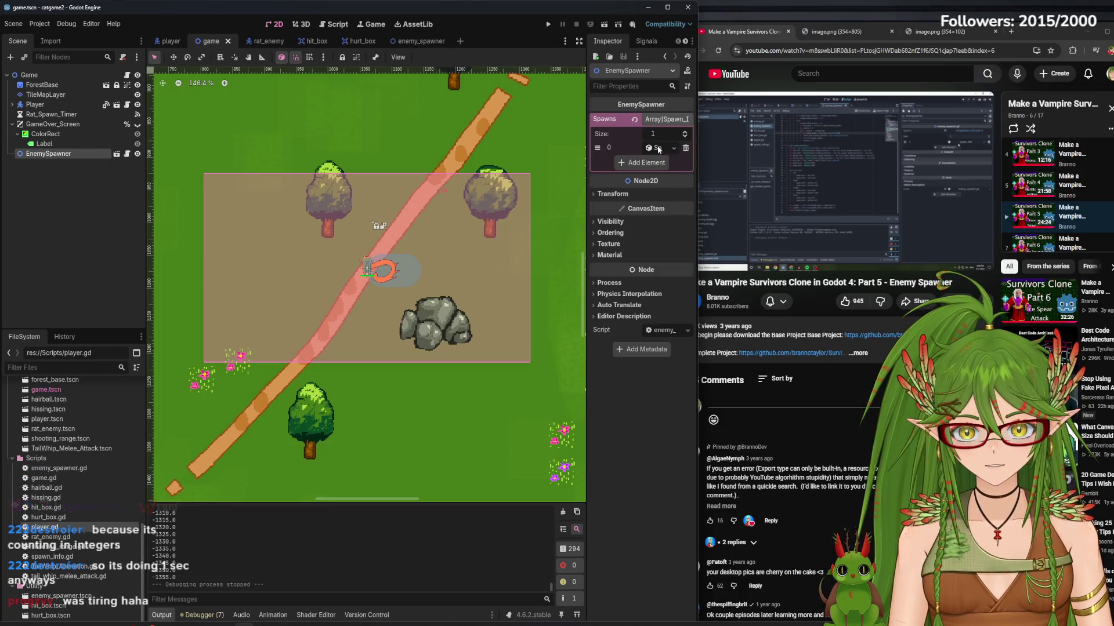
click(659, 149)
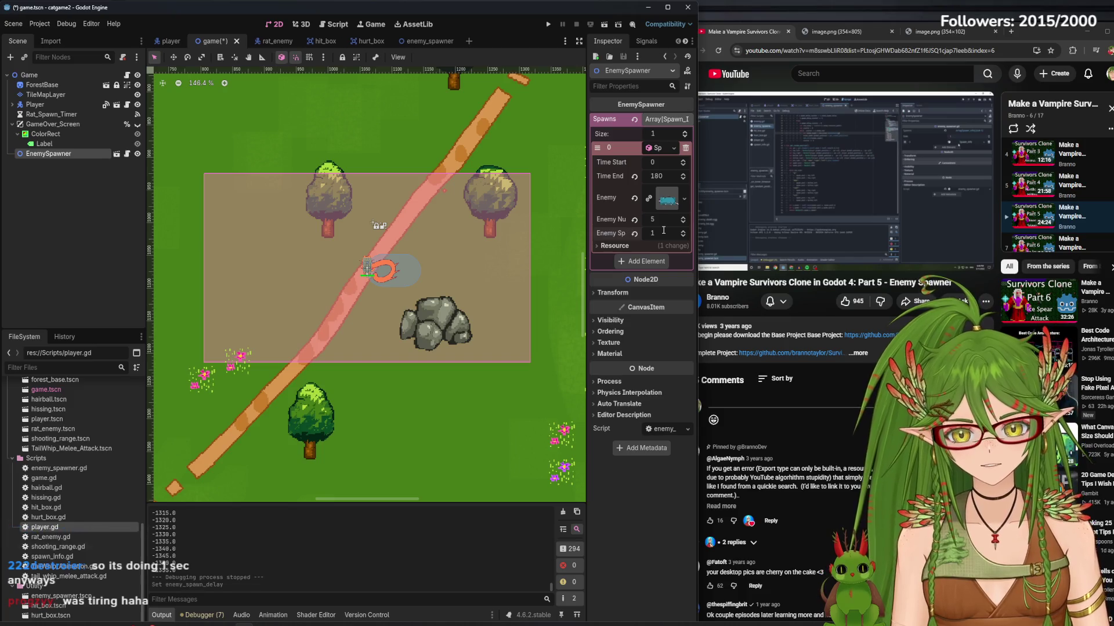
click(549, 25)
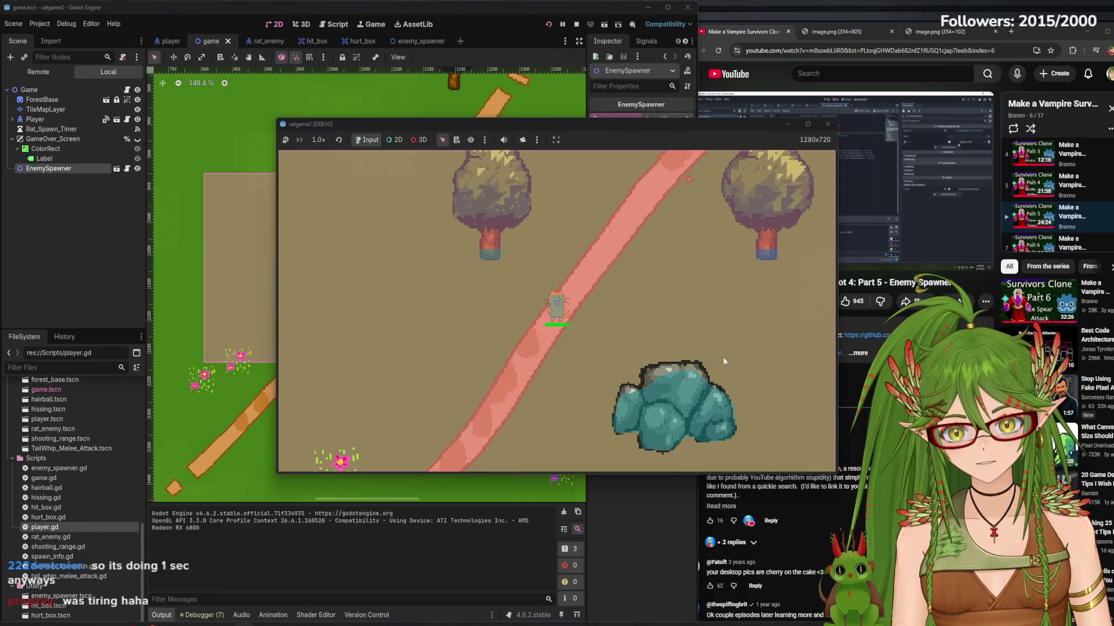
- Walk the cat down-right in the one-second-delay test run, then stop it with F8
key(s)
key(d)
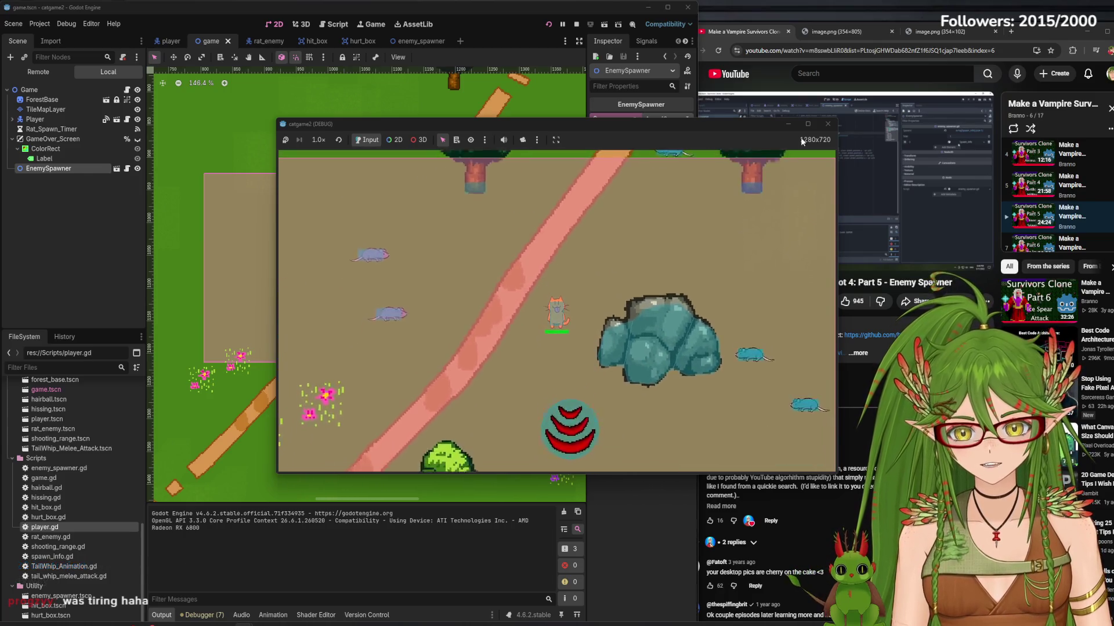
key(F8)
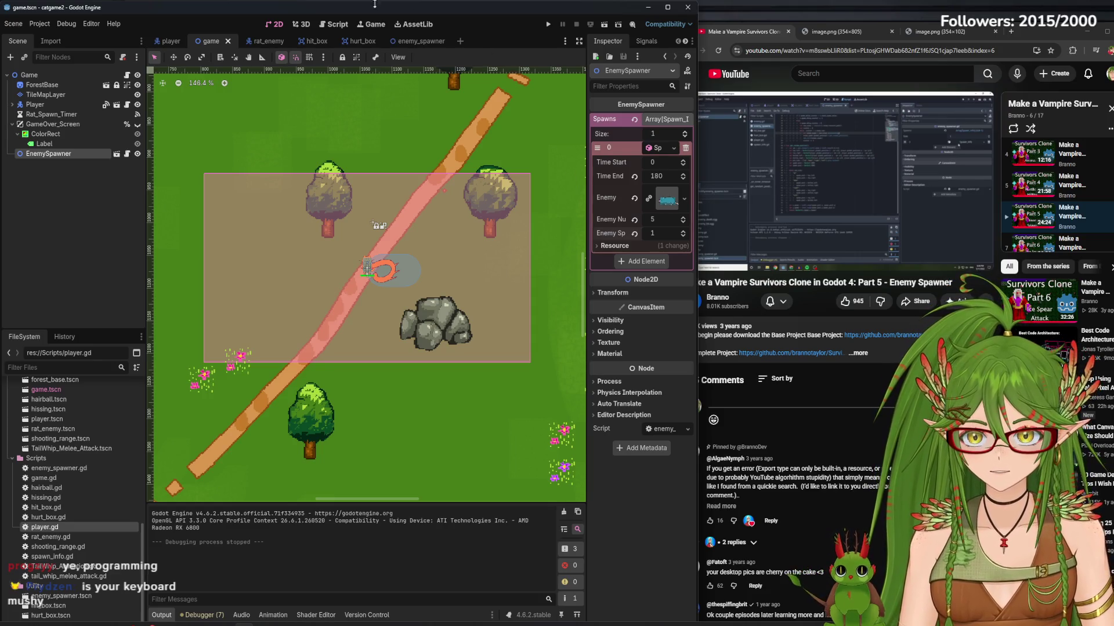
- Close the hit_box and hurt_box scene tabs
click(418, 41)
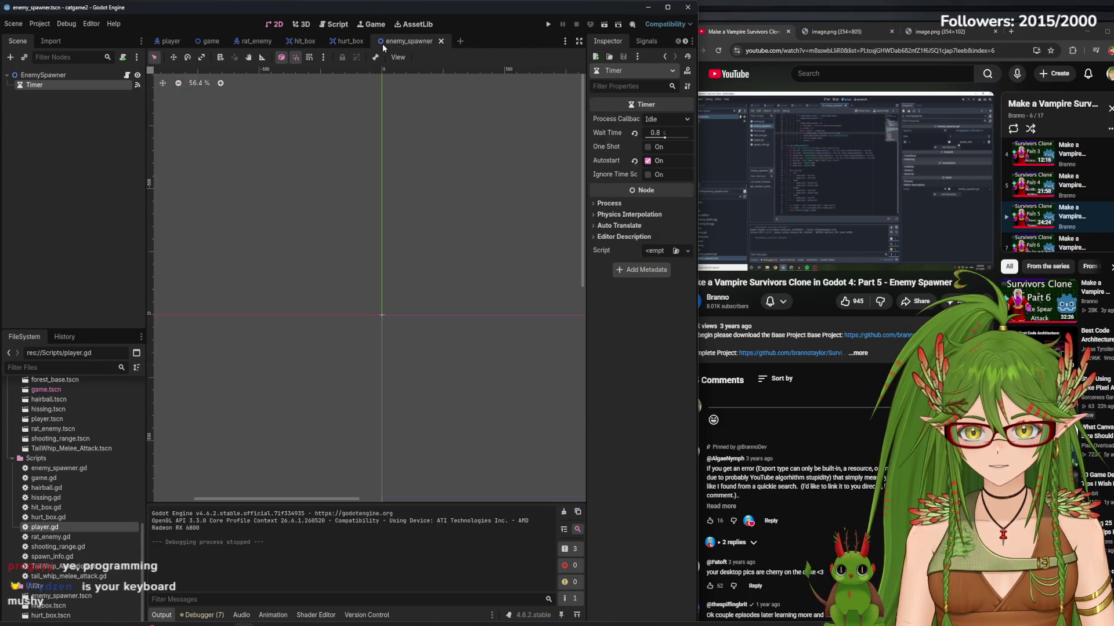
click(346, 42)
click(326, 45)
click(327, 42)
- Check the game, player, rat_enemy and enemy_spawner scenes and game.gd, then run the project
click(210, 40)
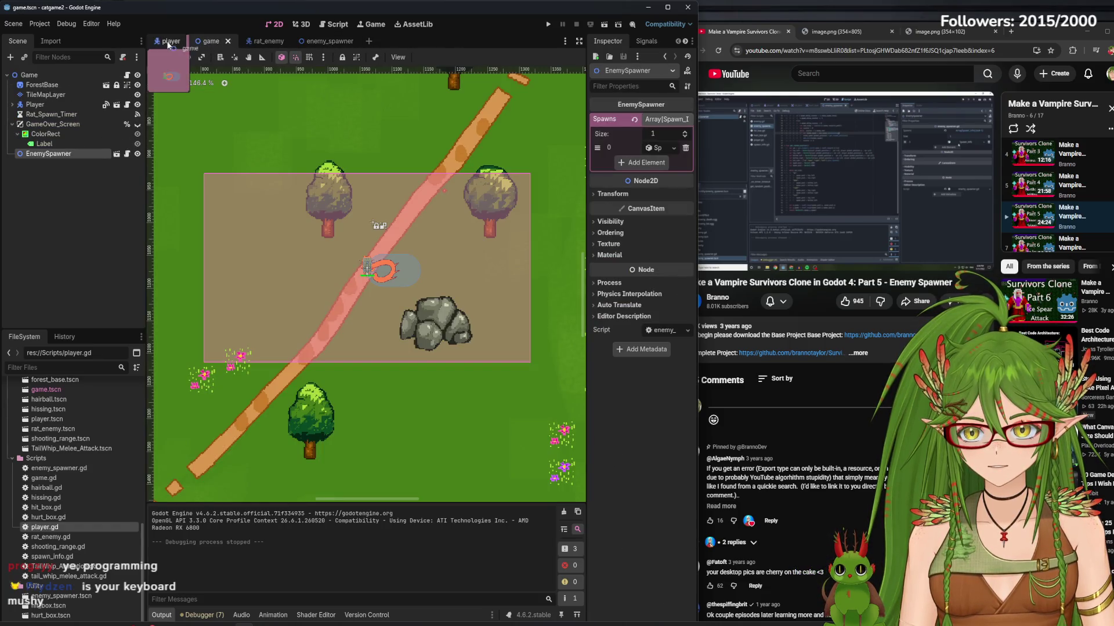
click(230, 46)
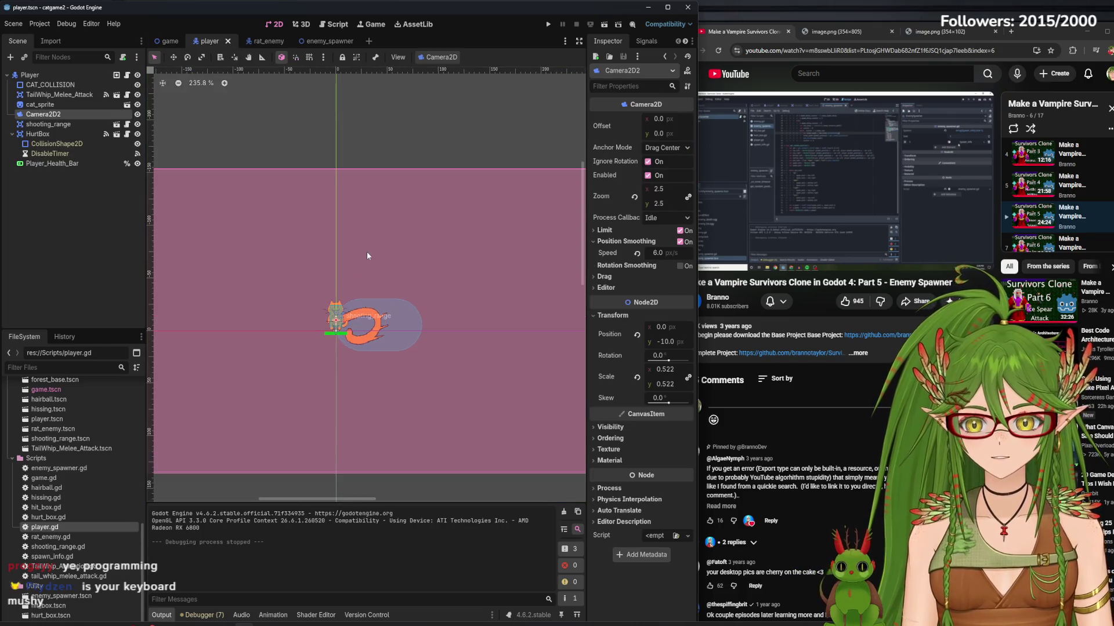
click(264, 41)
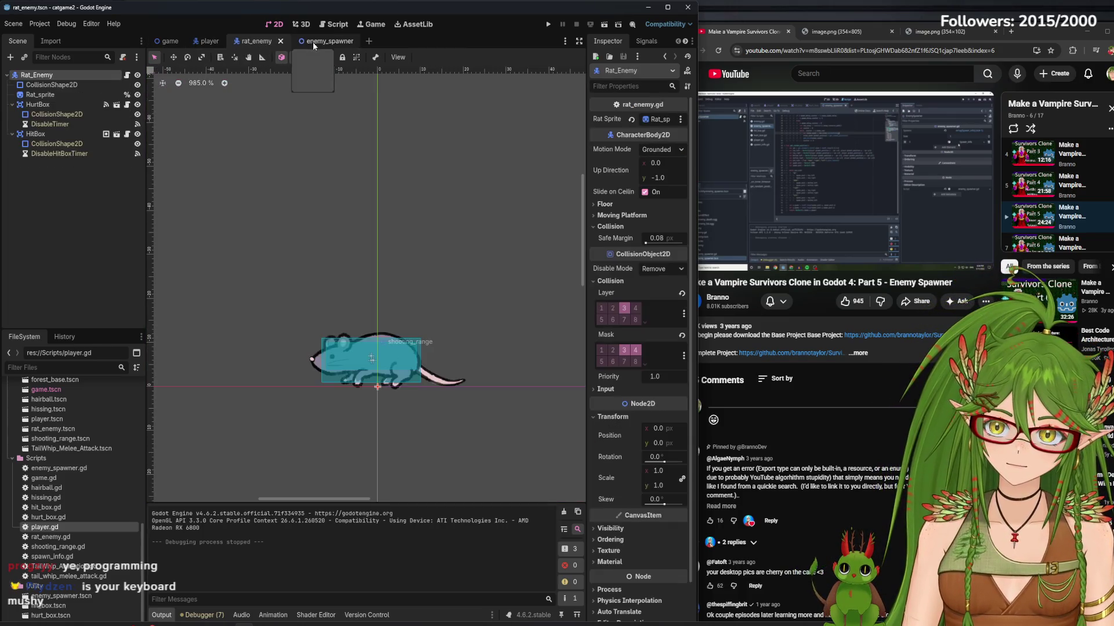
click(318, 40)
click(162, 41)
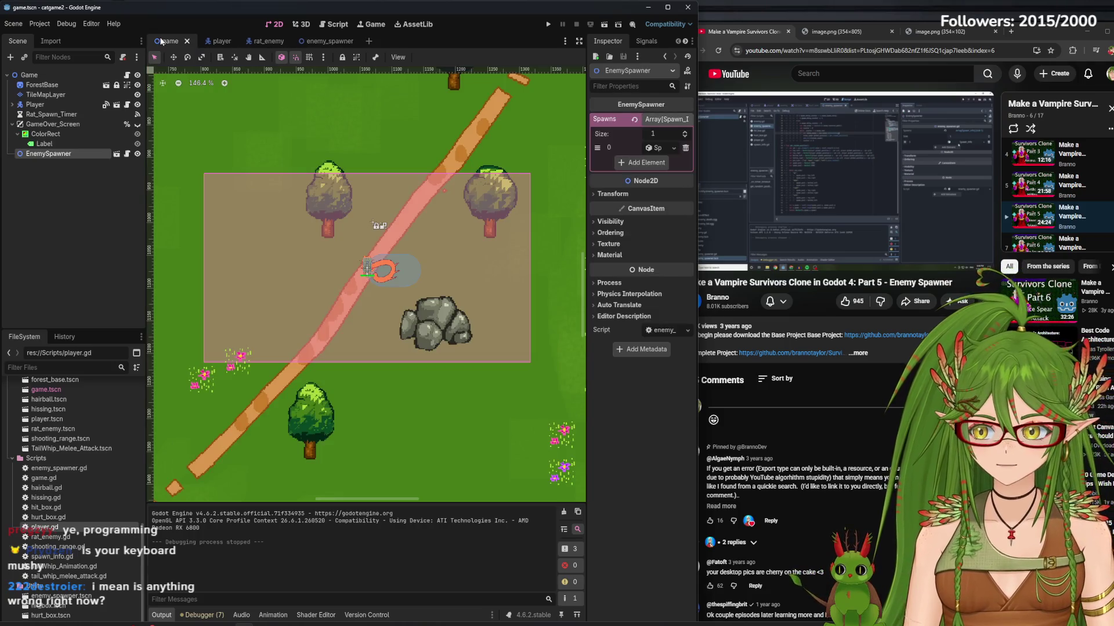
click(338, 25)
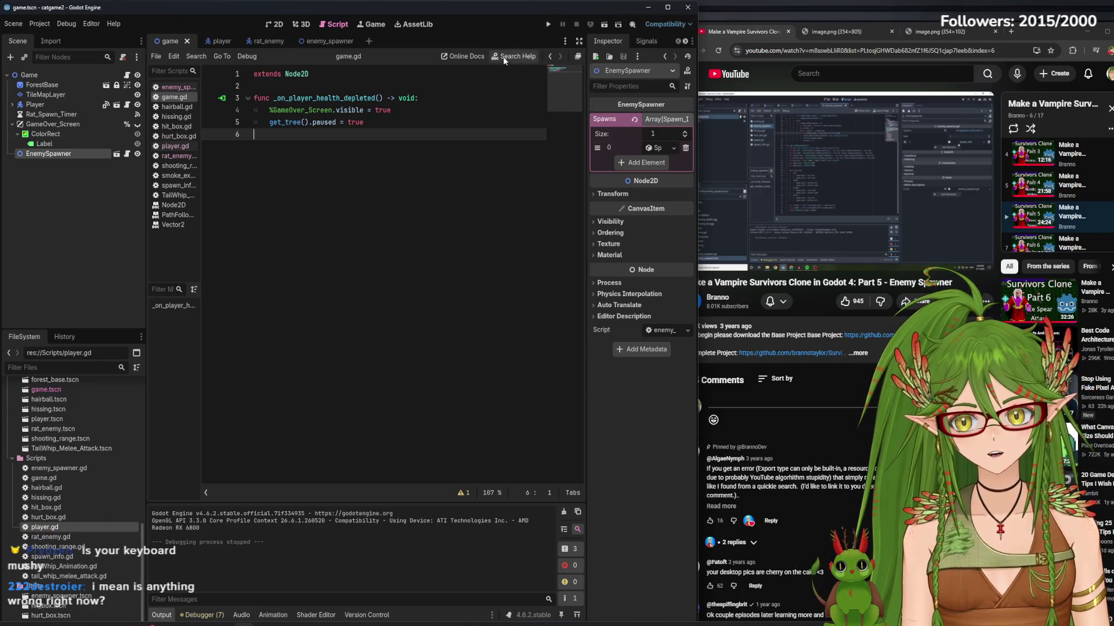
click(284, 23)
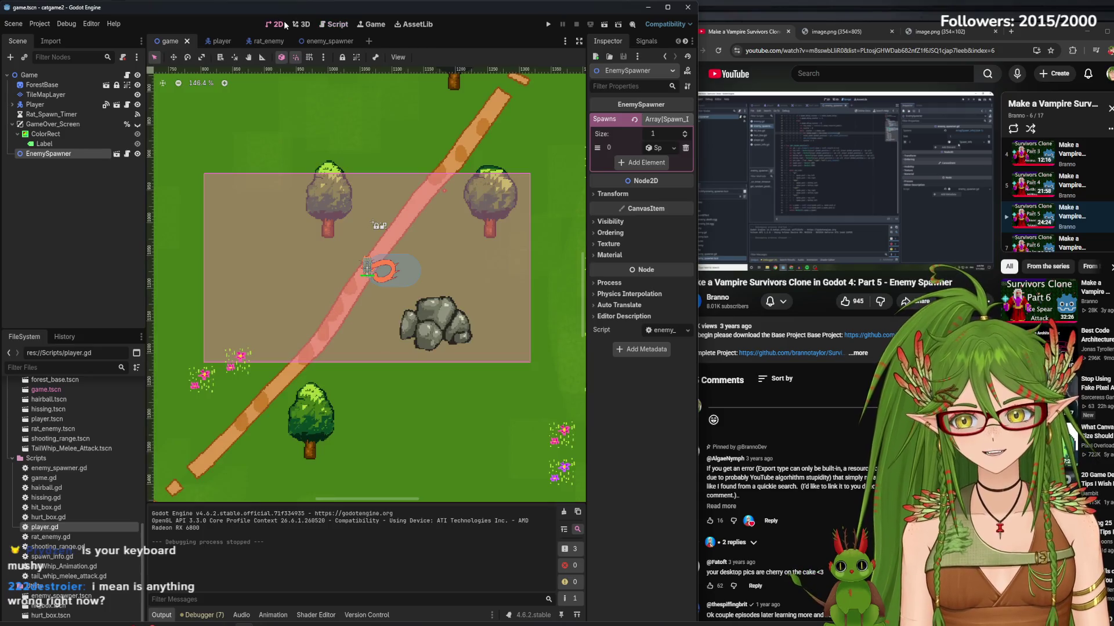
click(543, 24)
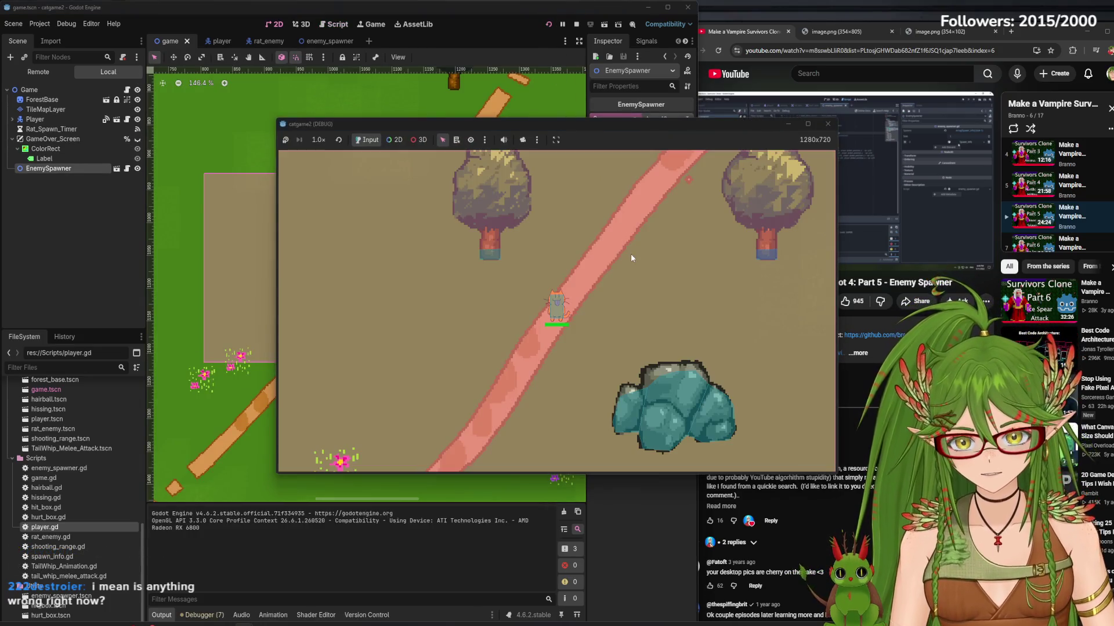
- Walk the cat through the rat swarms, stop the game with F8, and open the Debug menu
key(d)
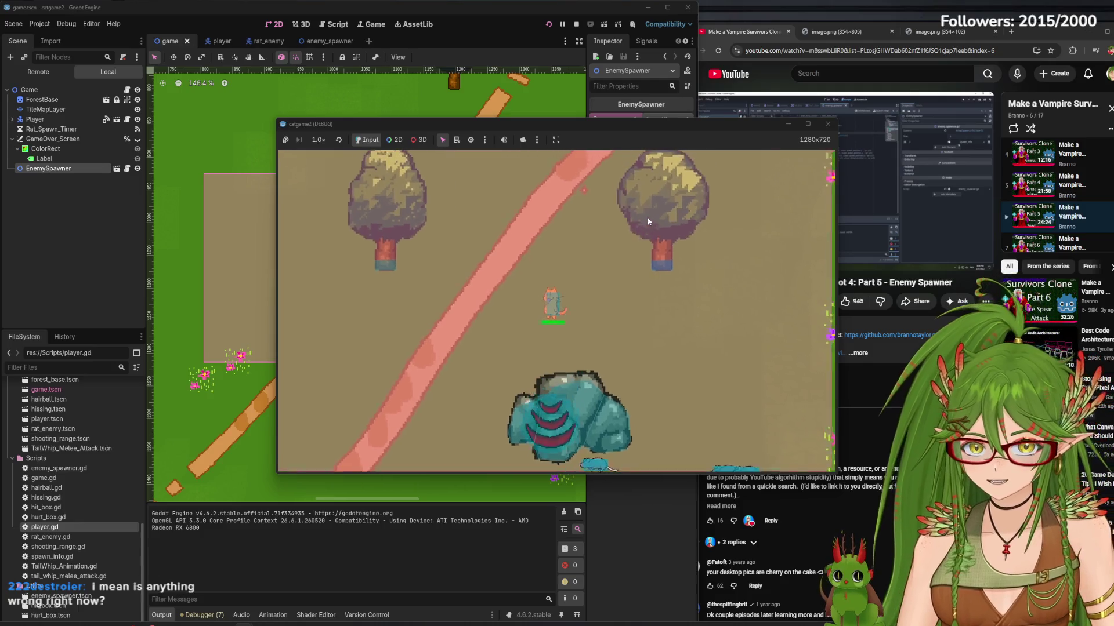
key(s)
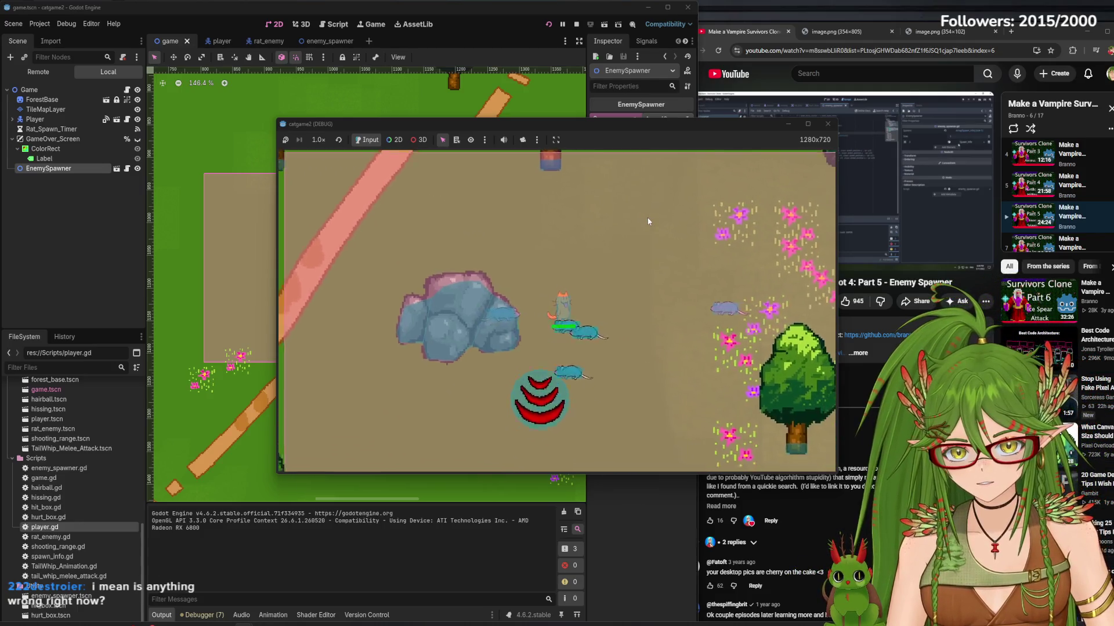
key(d)
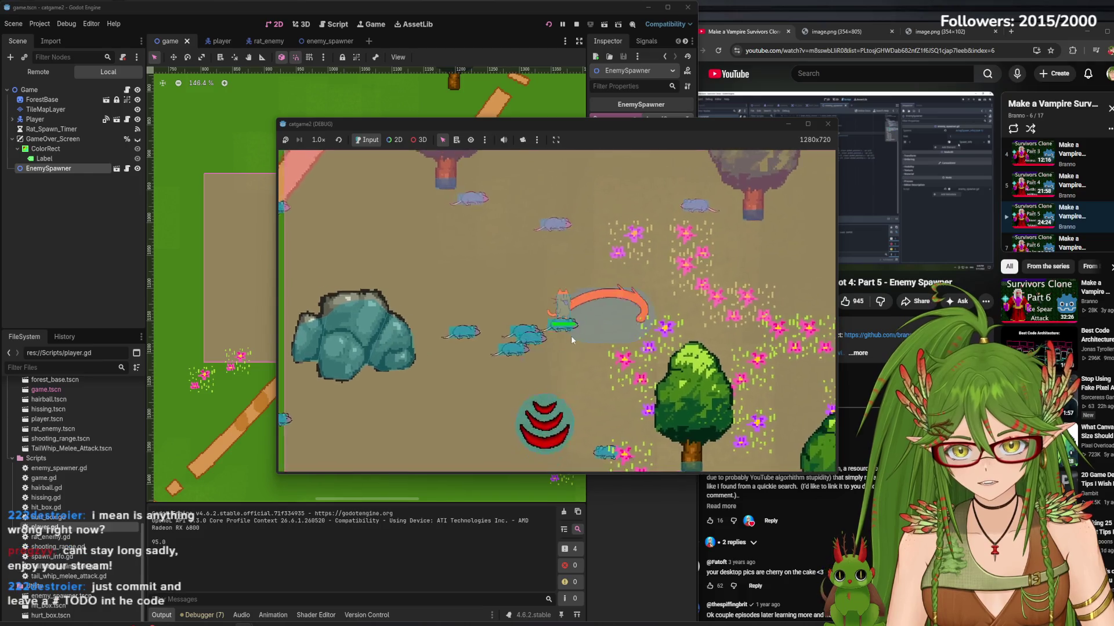
key(s)
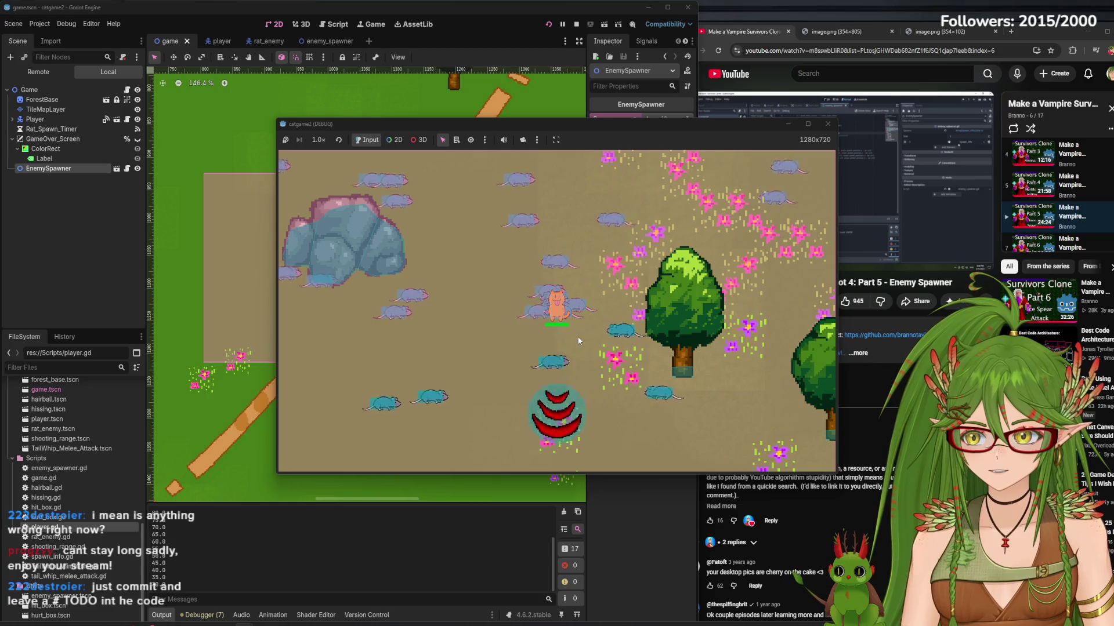
key(s)
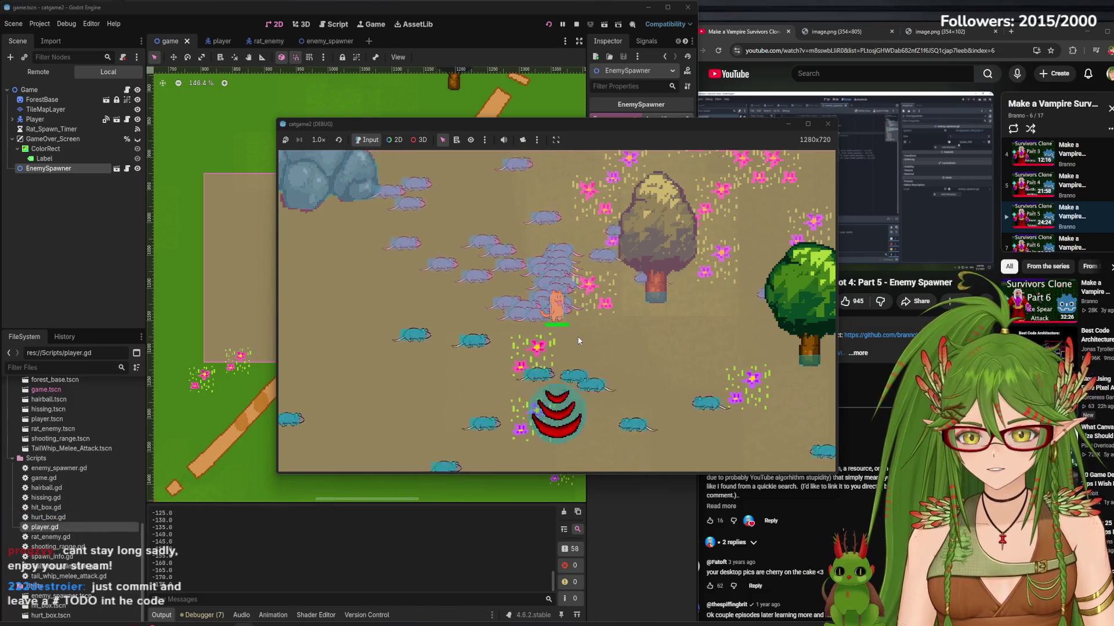
key(w)
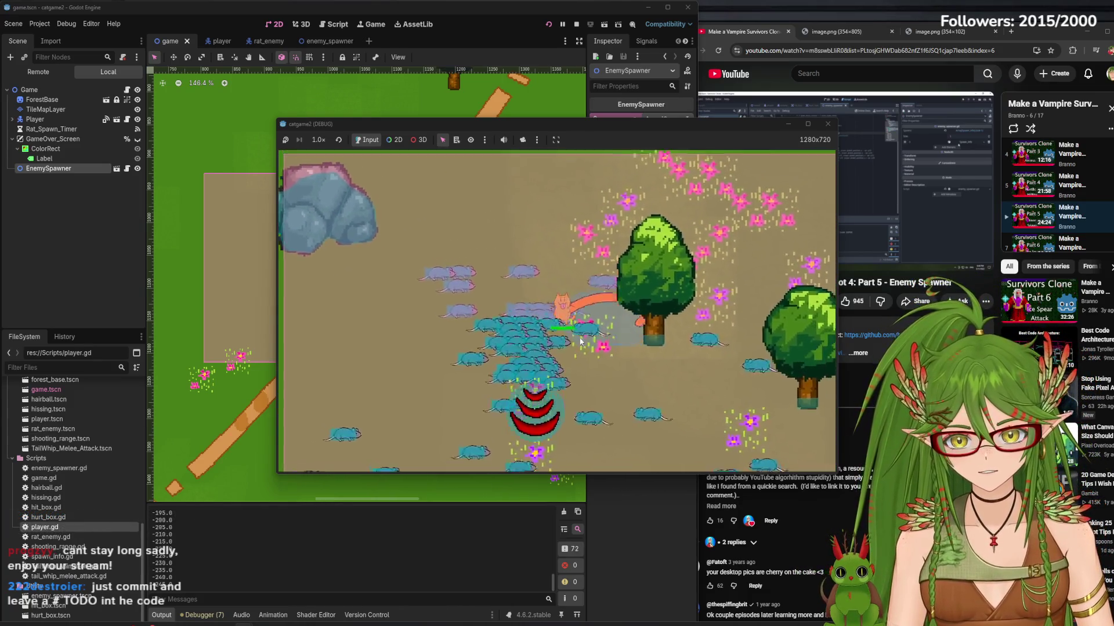
key(s)
key(a)
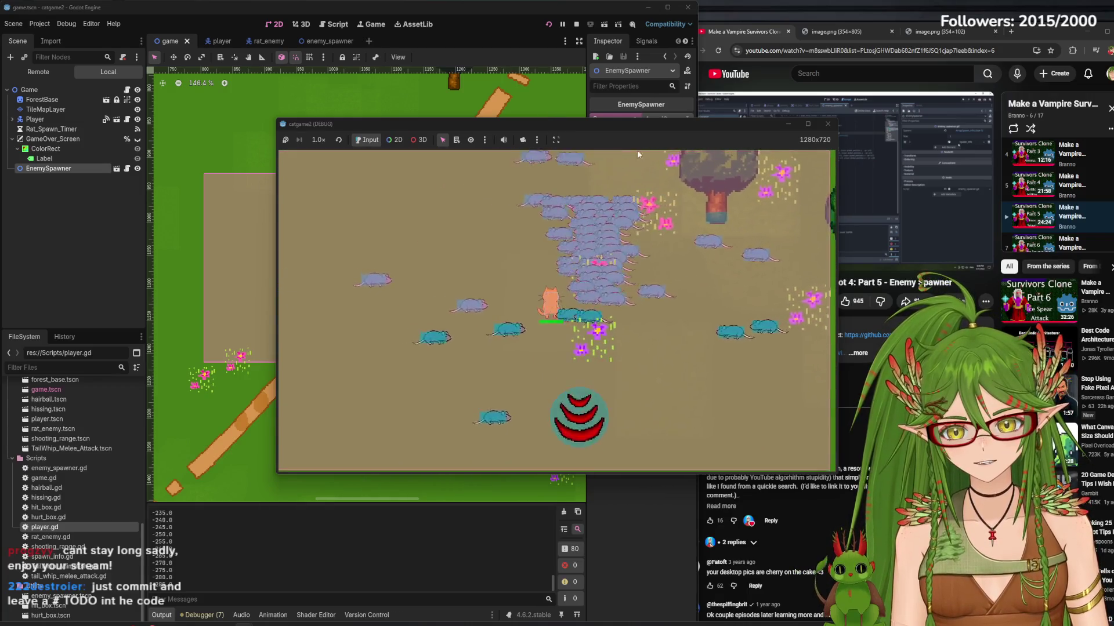
key(w)
key(a)
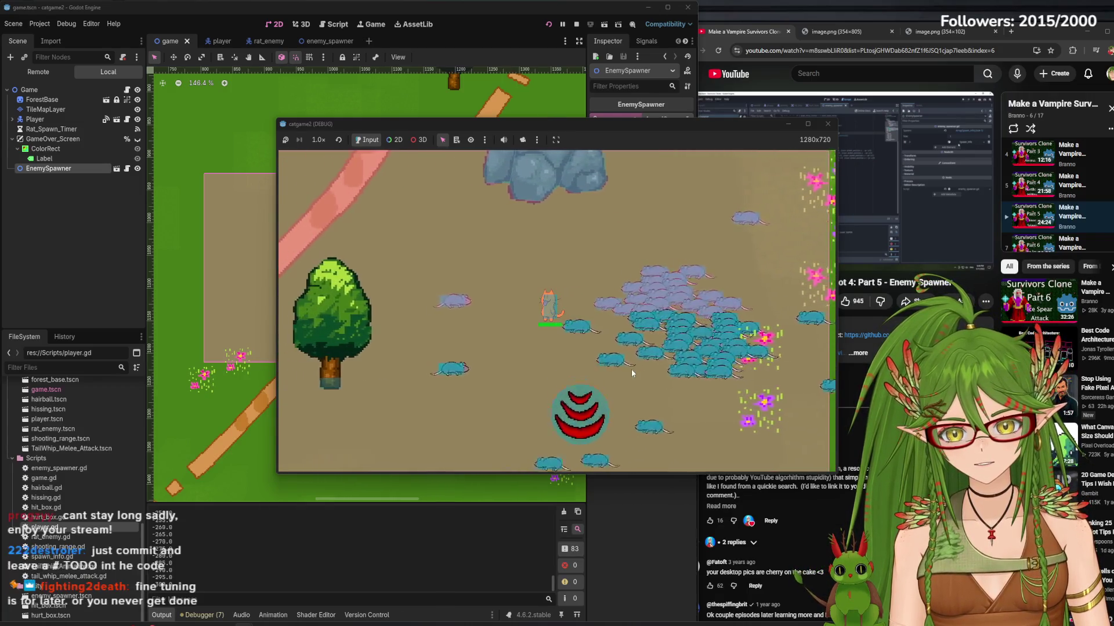
key(w)
key(d)
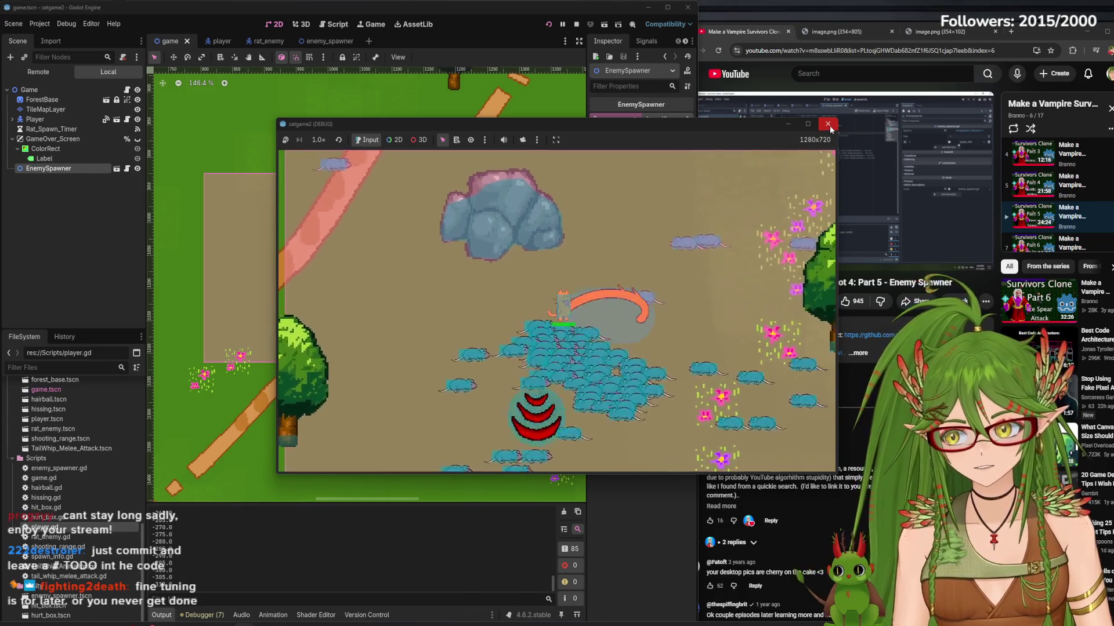
key(d)
key(w)
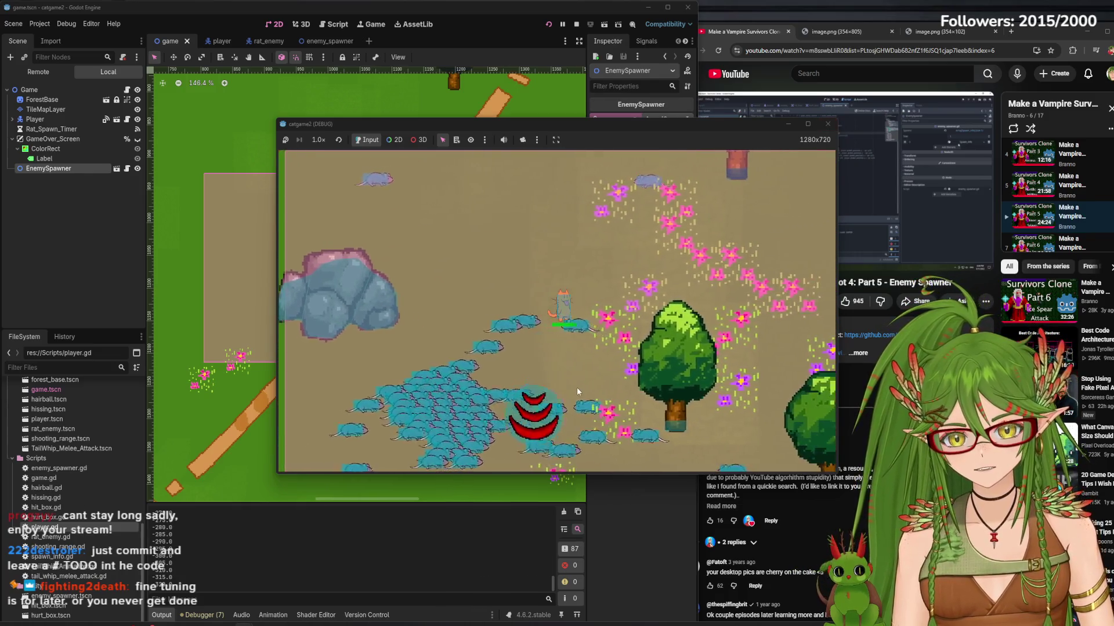
key(d)
key(s)
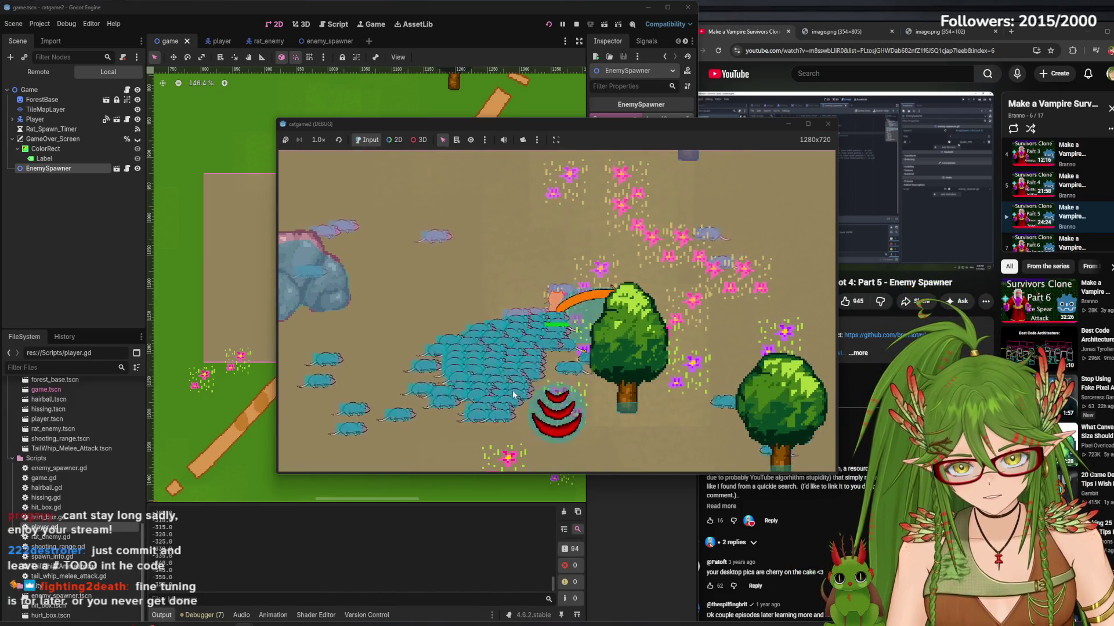
key(F8)
click(66, 24)
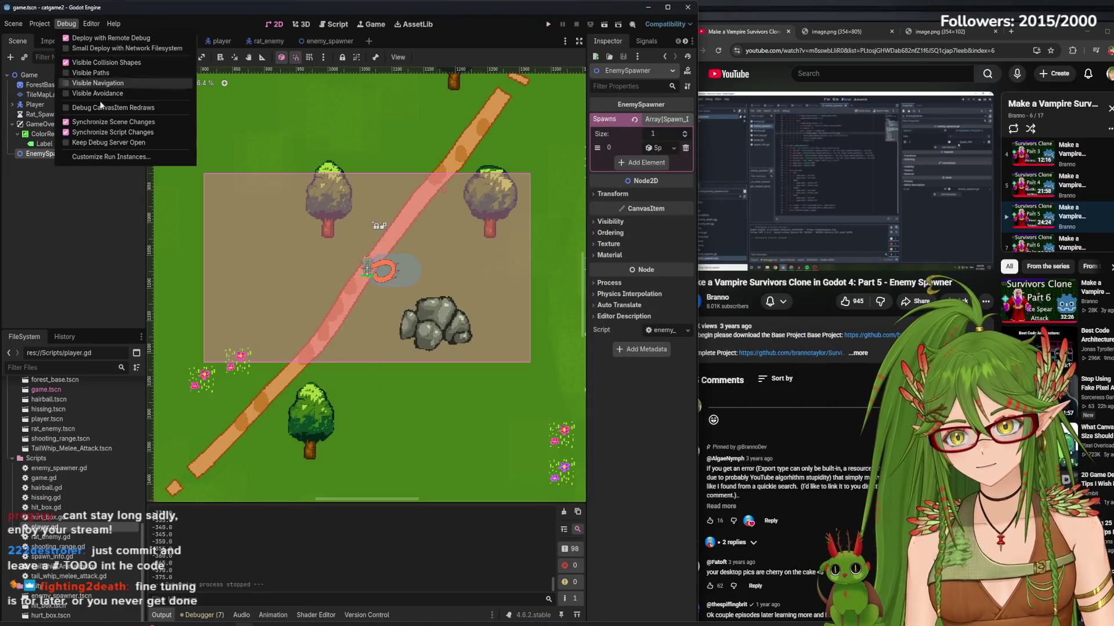
- Turn off Visible Collision Shapes in the Debug menu and run the project again
click(90, 63)
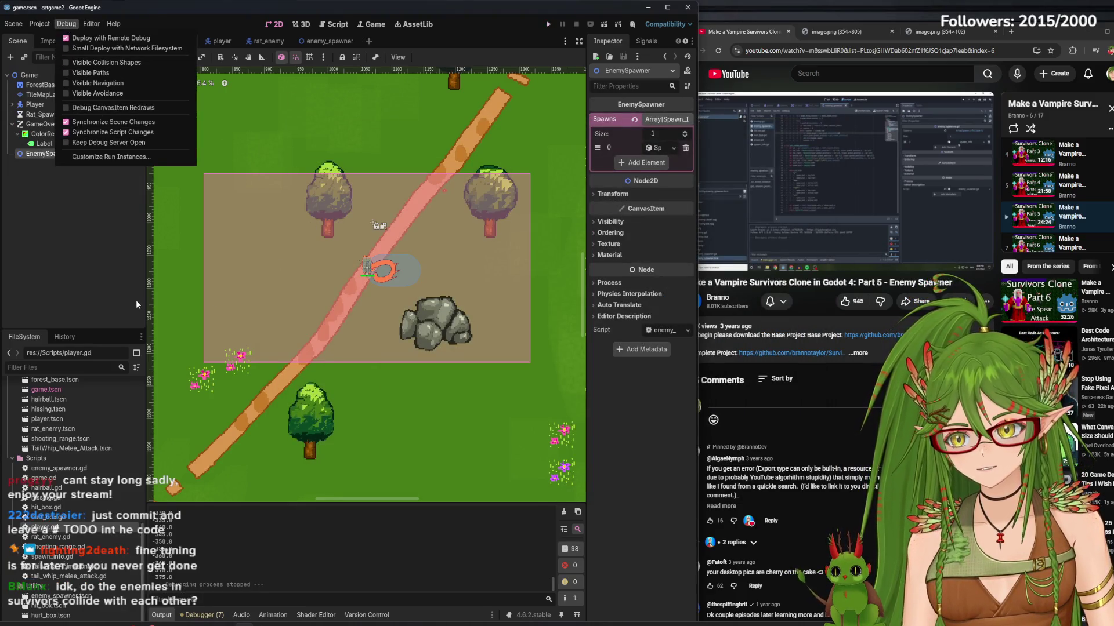
click(136, 301)
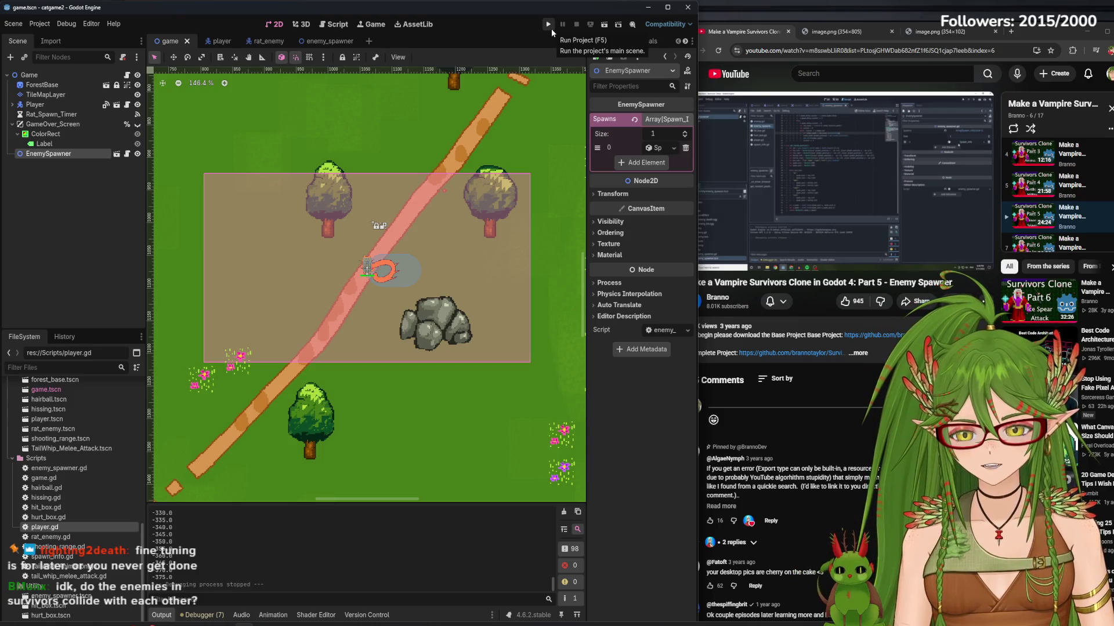
click(551, 29)
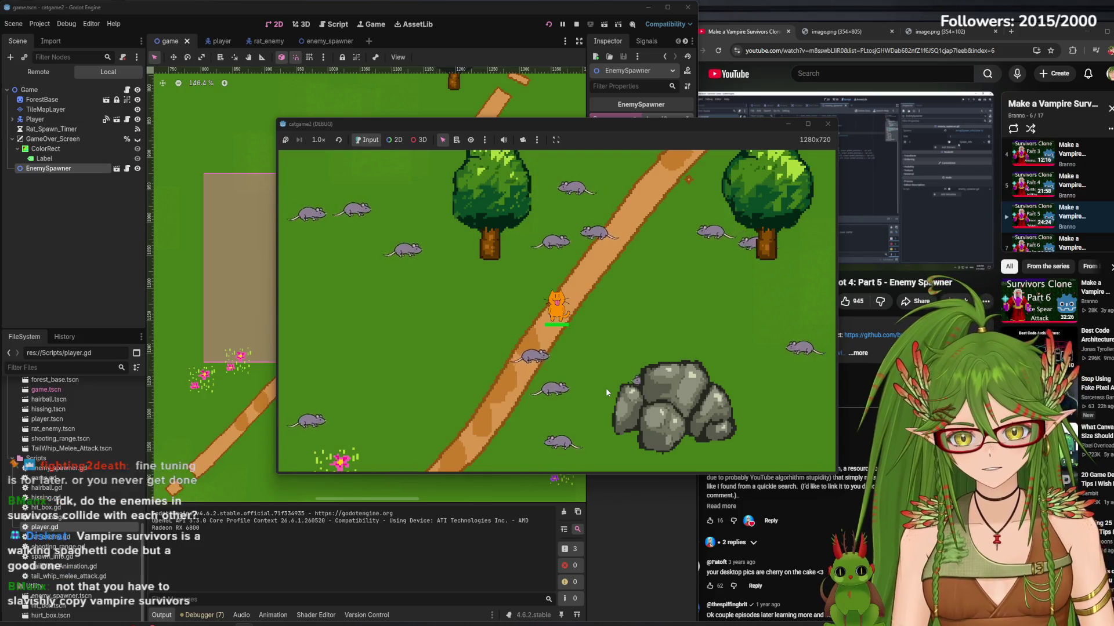
- Steer the cat around while the rats pile into a dense swarm, then stop the game
key(d)
key(w)
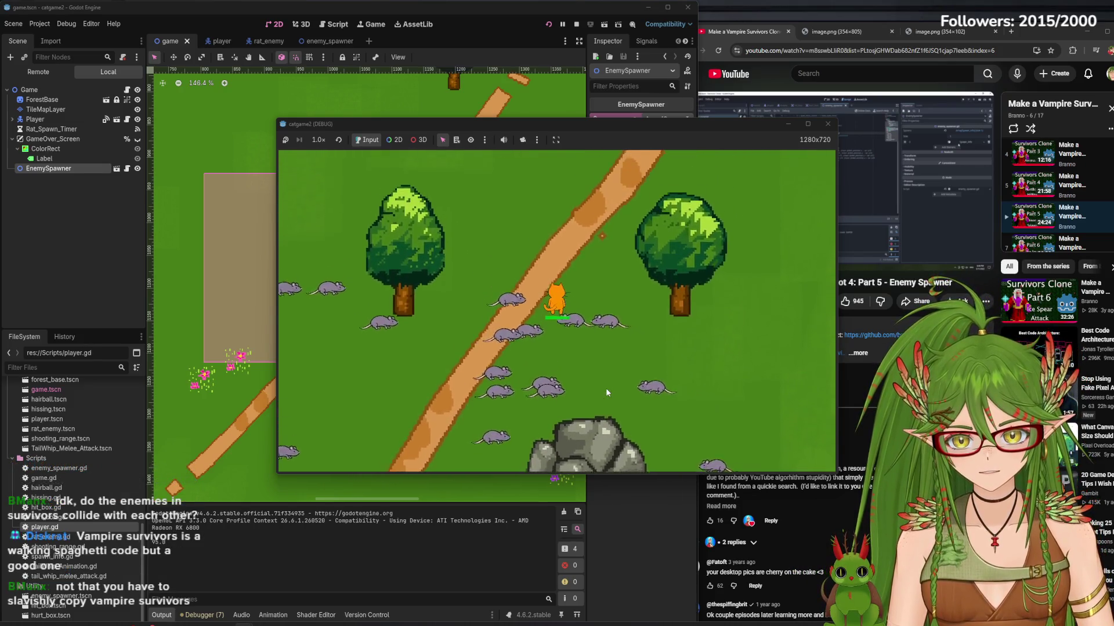
key(a)
key(w)
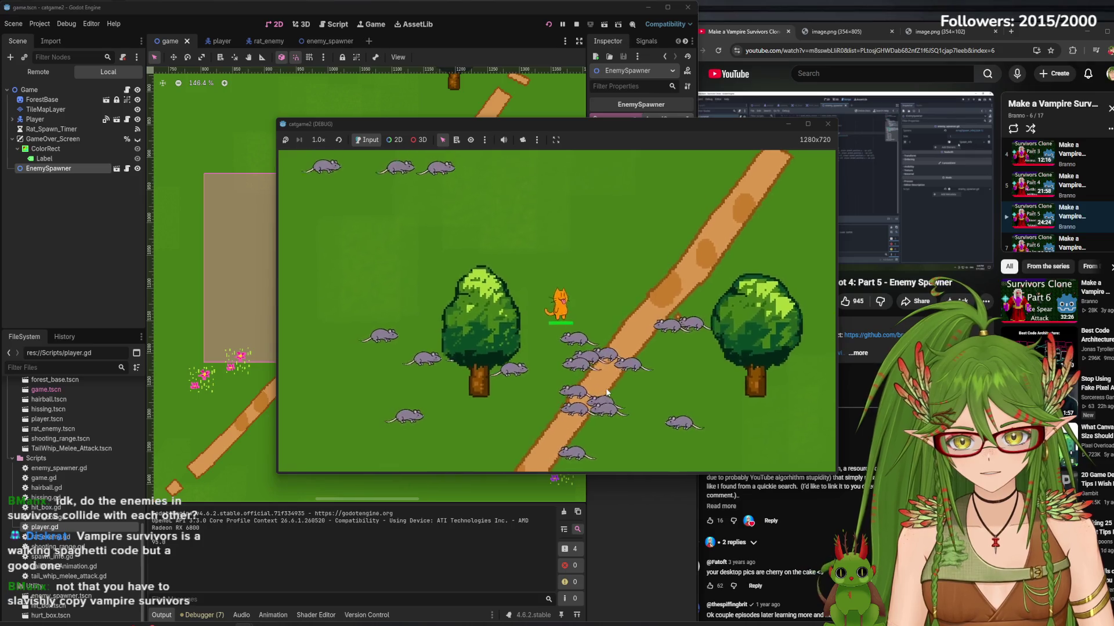
key(d)
key(s)
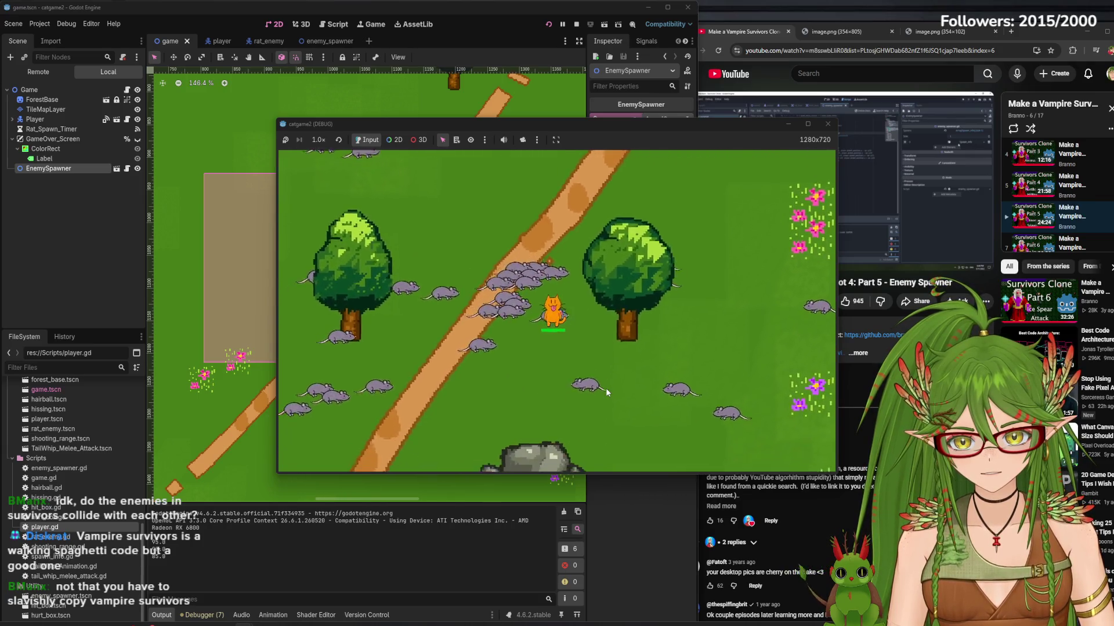
key(d)
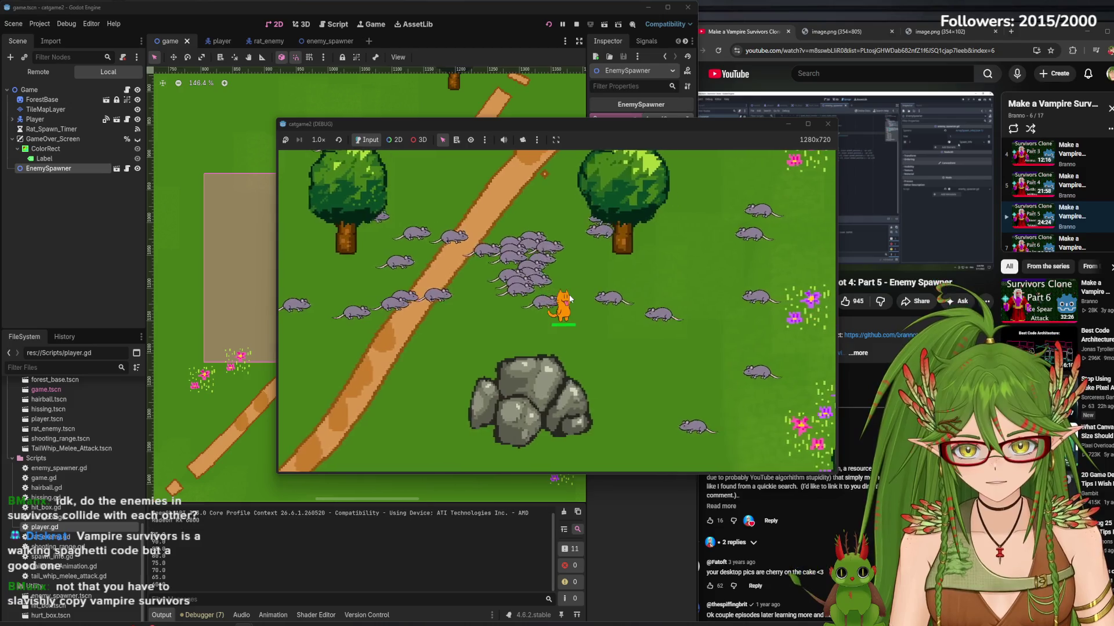
key(a)
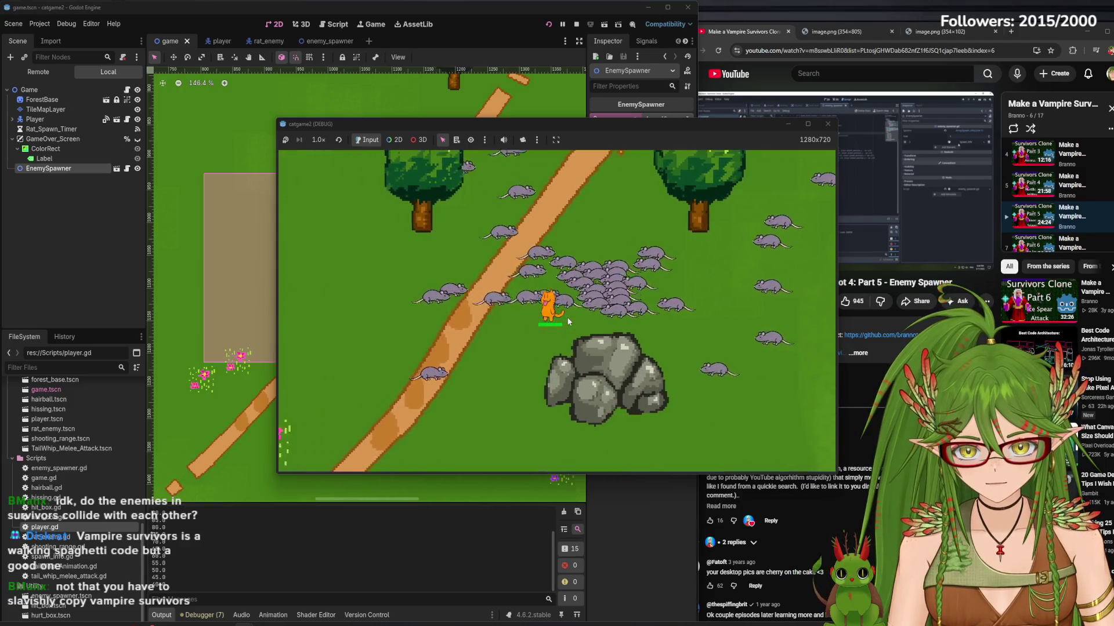
key(s)
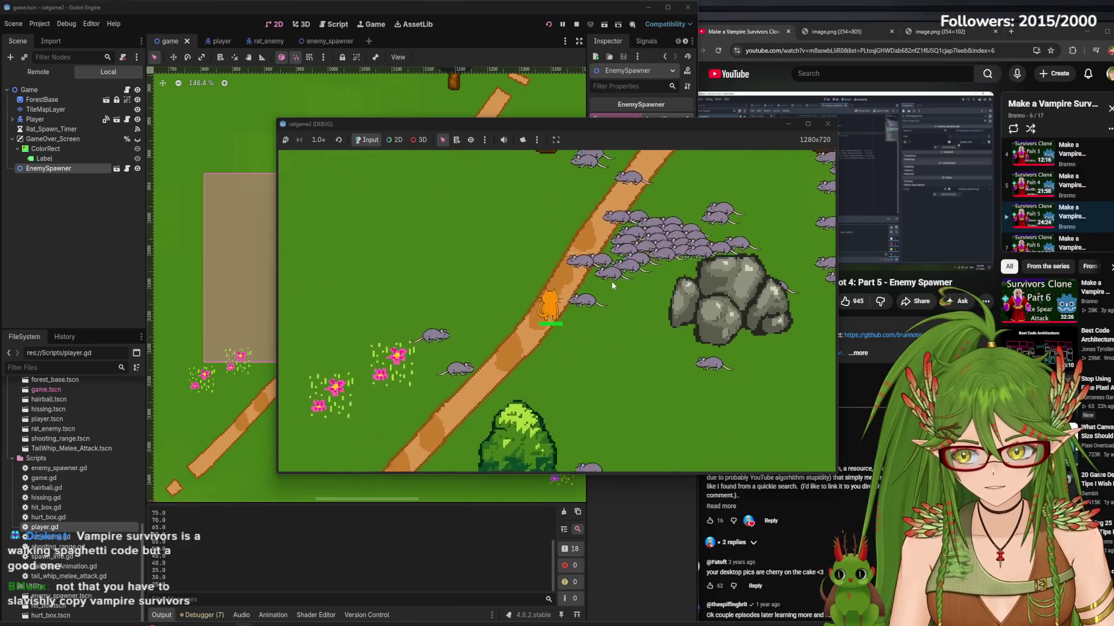
key(w)
key(w)
key(a)
key(a)
key(s)
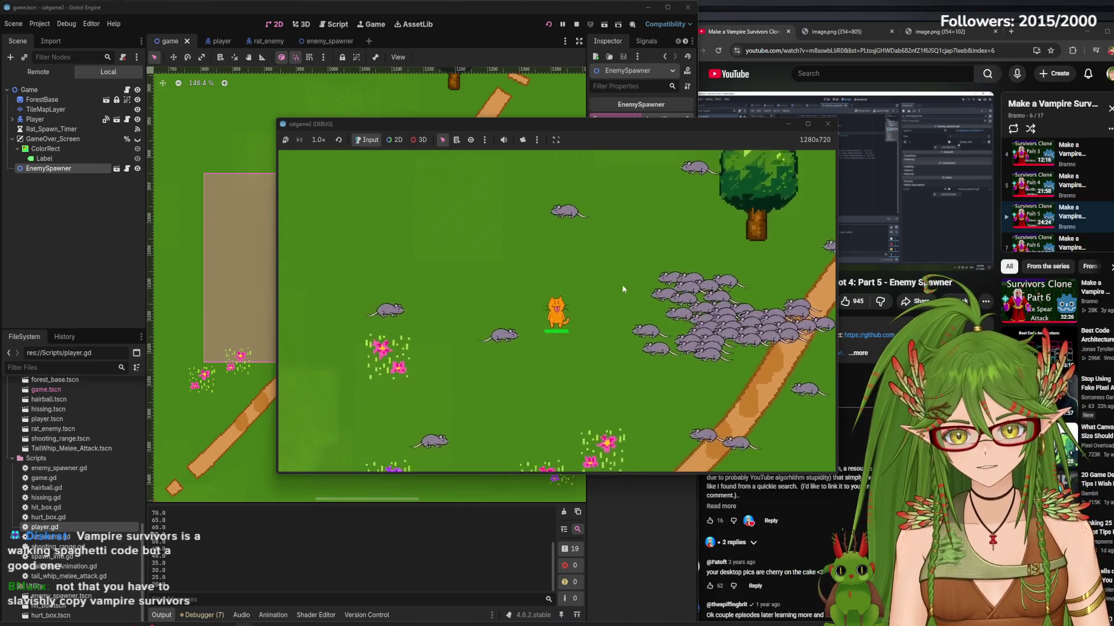
key(d)
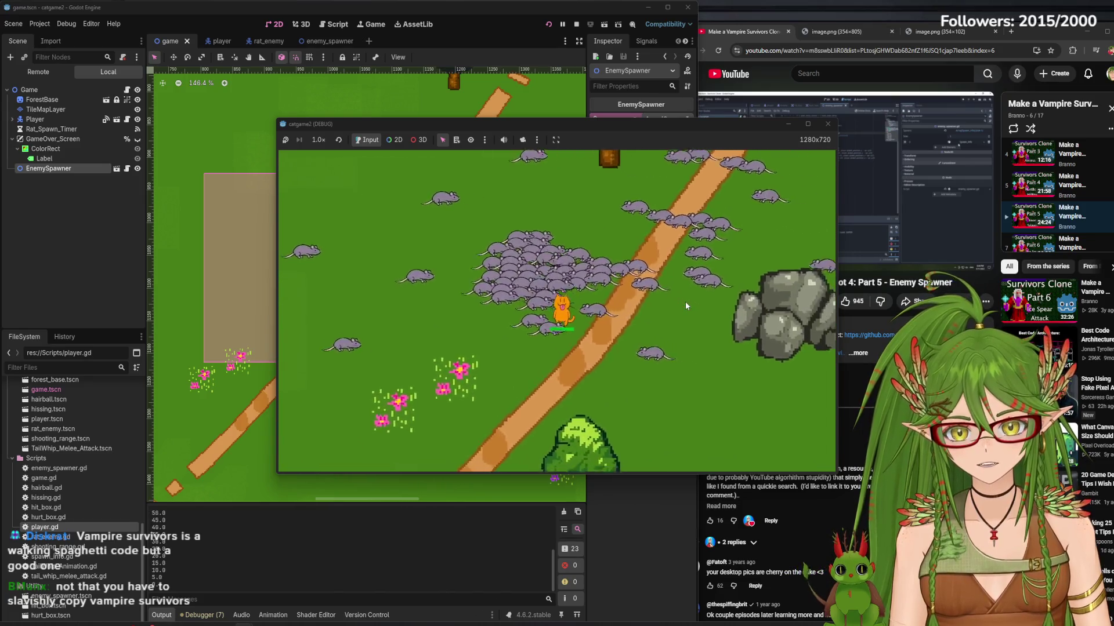
key(d)
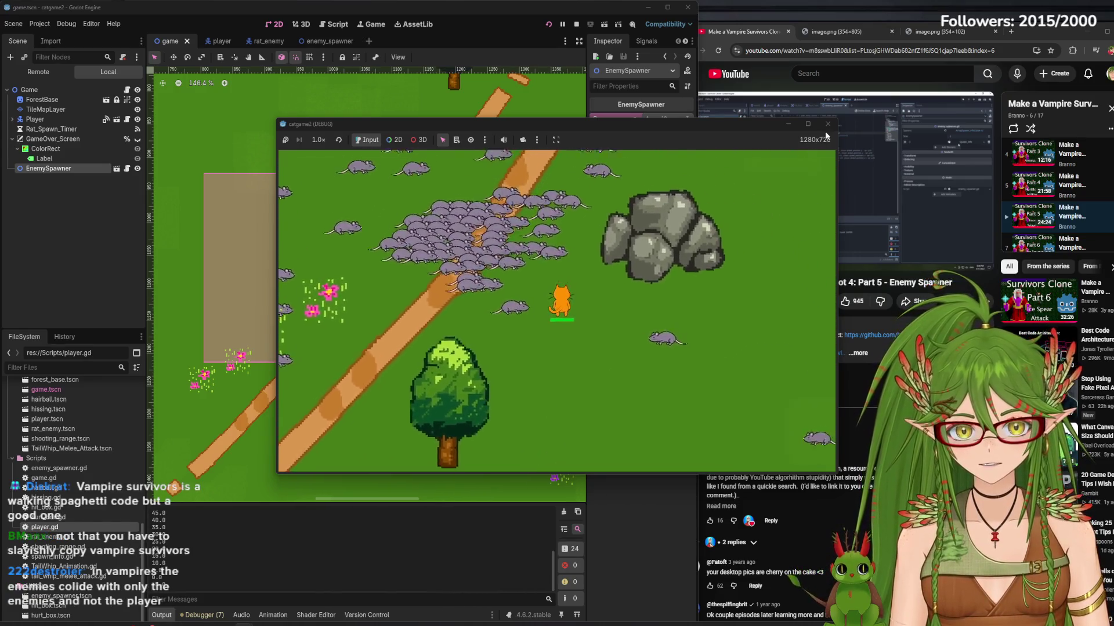
key(s)
key(d)
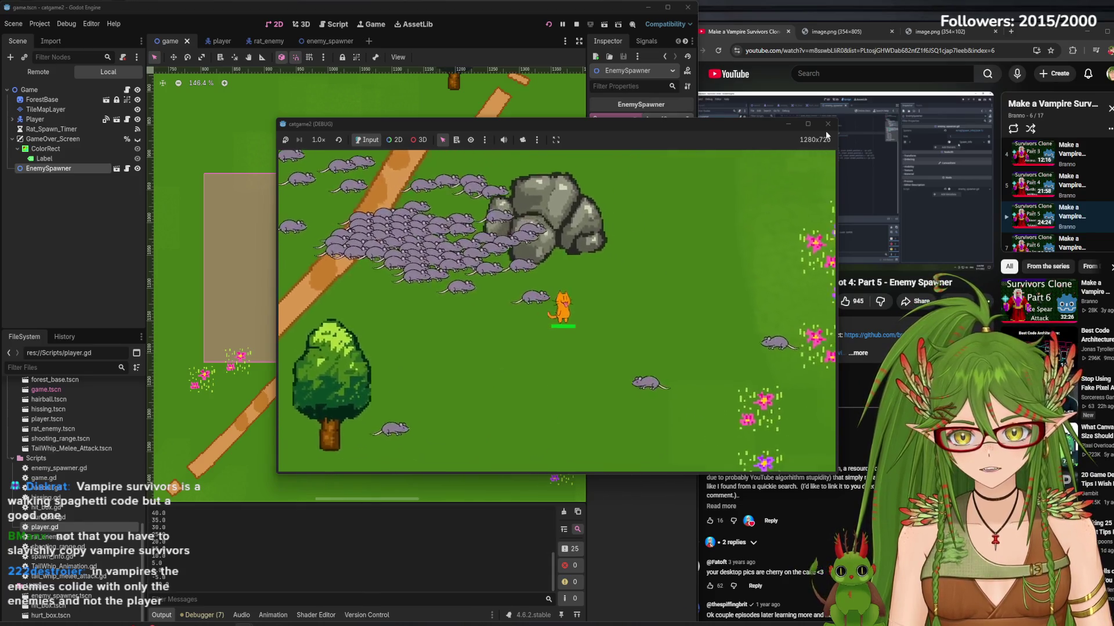
key(a)
key(s)
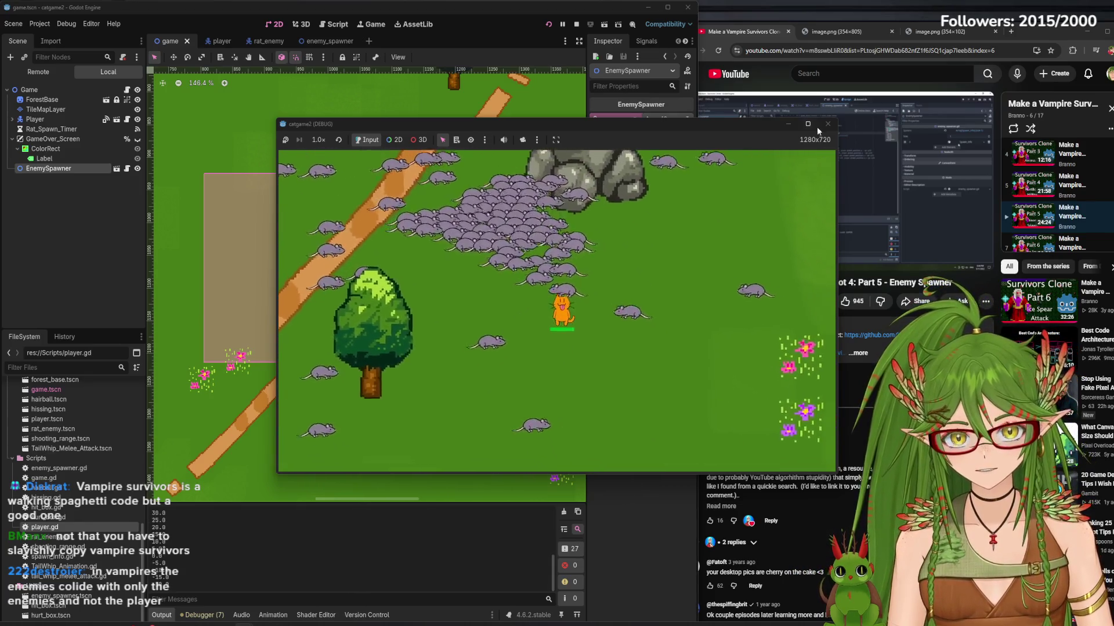
key(d)
key(d)
key(w)
key(w)
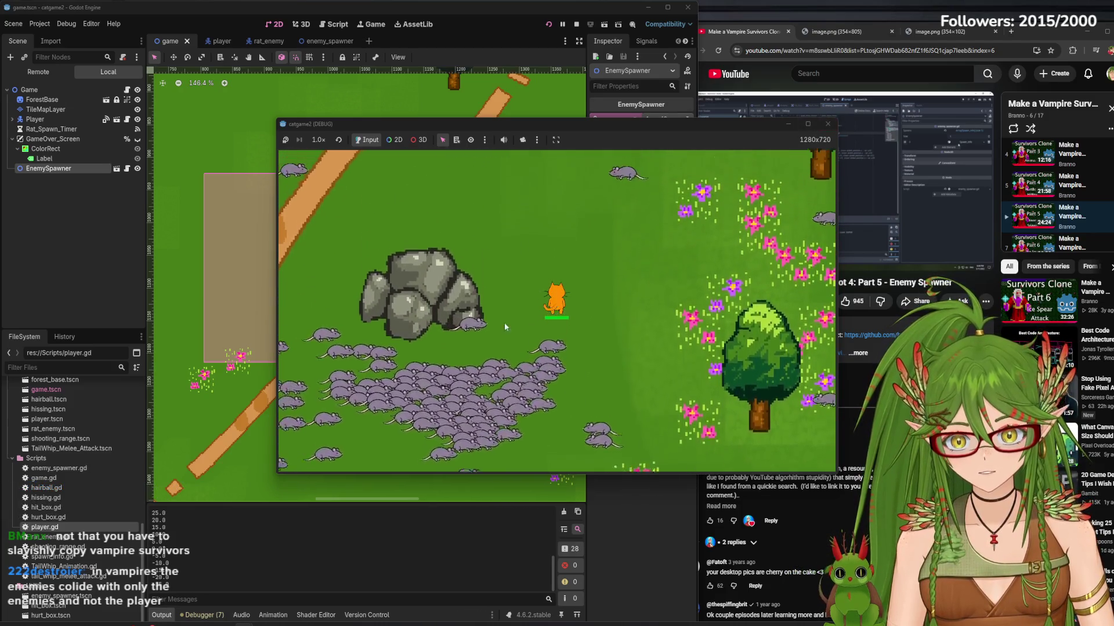
key(a)
key(a)
key(w)
key(a)
key(w)
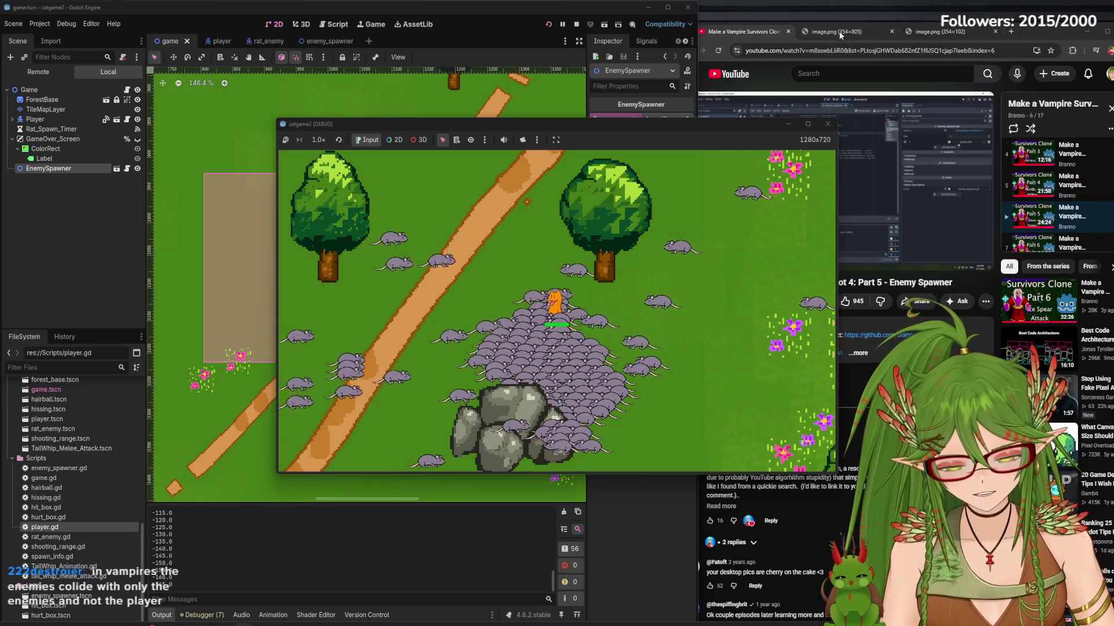
click(828, 125)
click(260, 41)
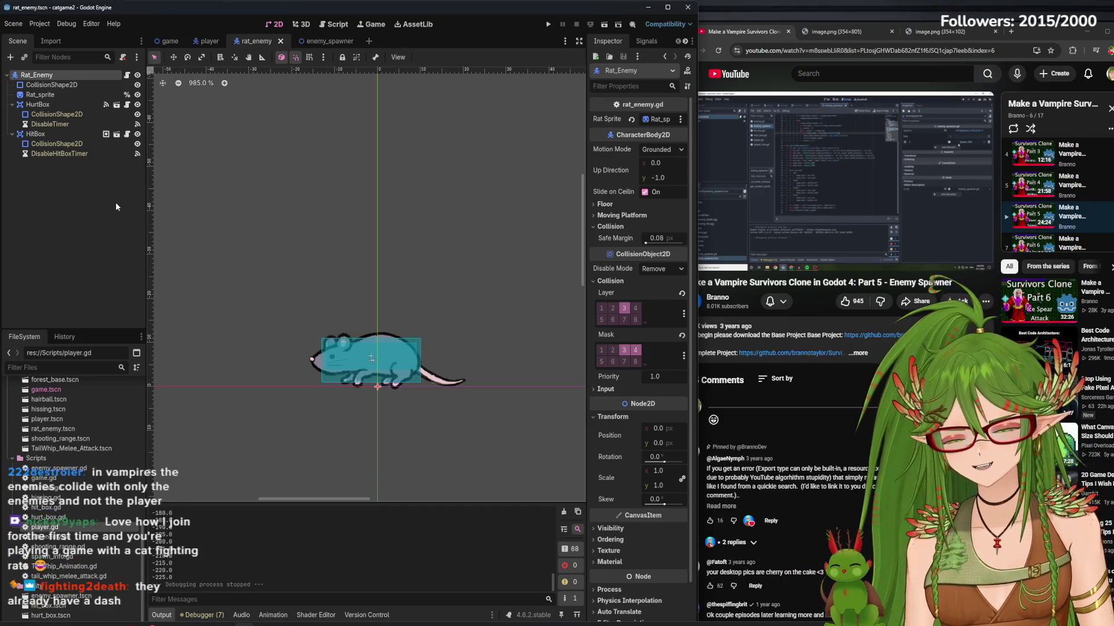
- Deselect Rat_Enemy, then playtest by walking the cat down and back up before stopping
click(98, 296)
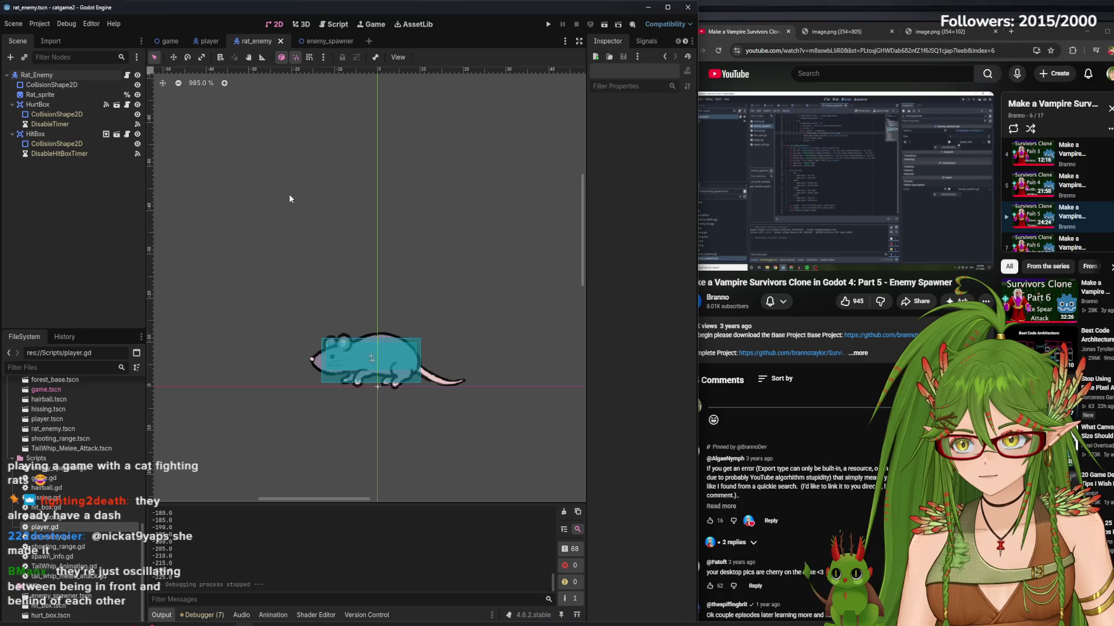
click(546, 24)
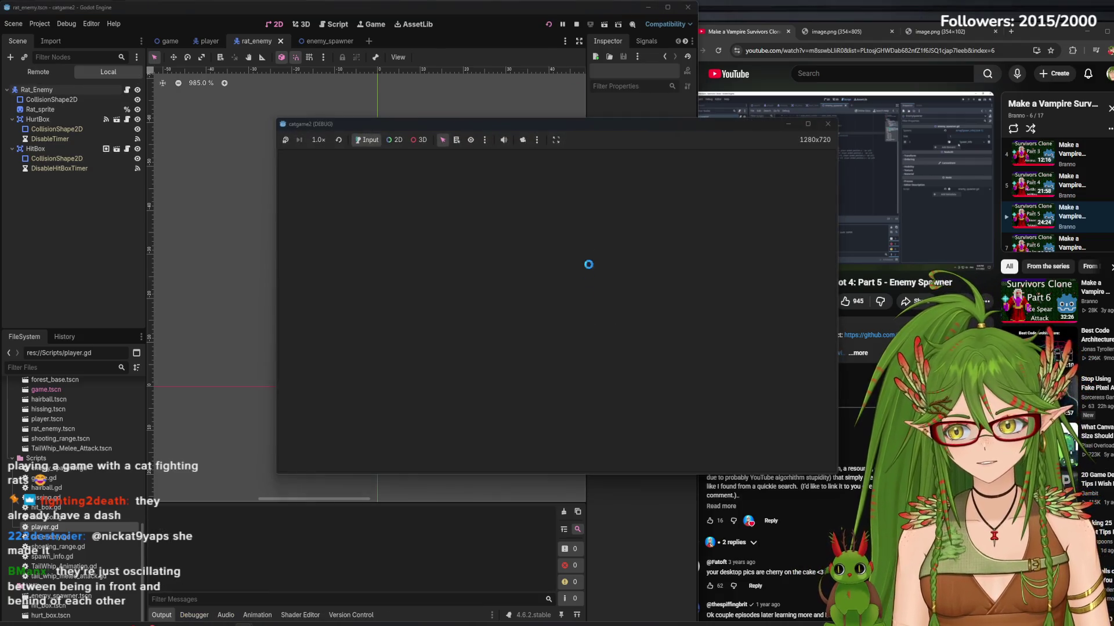
key(Down)
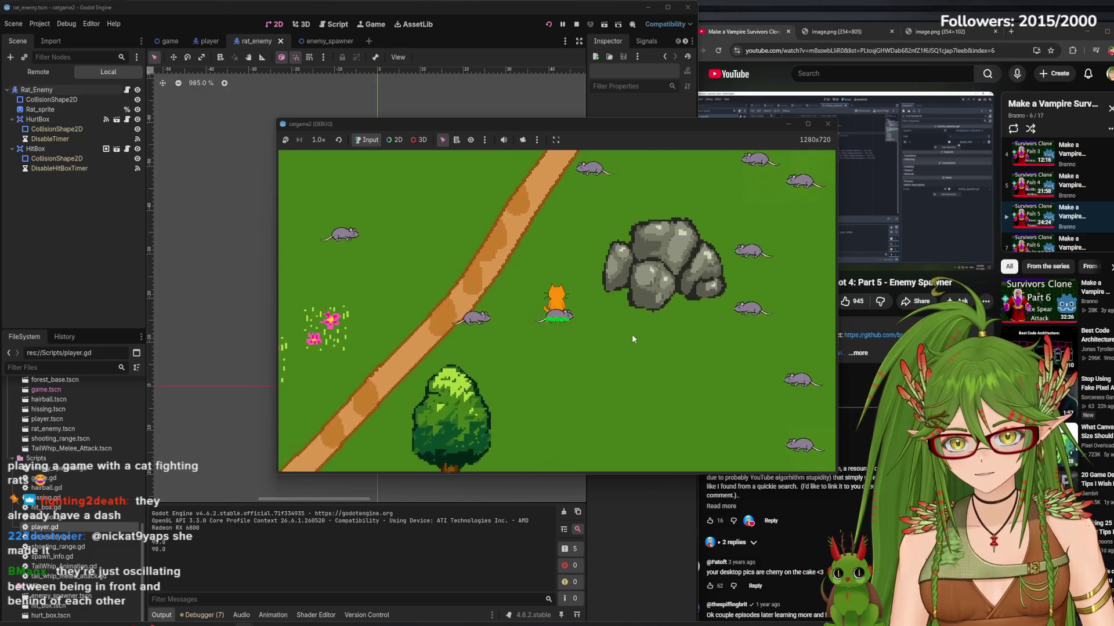
key(Up)
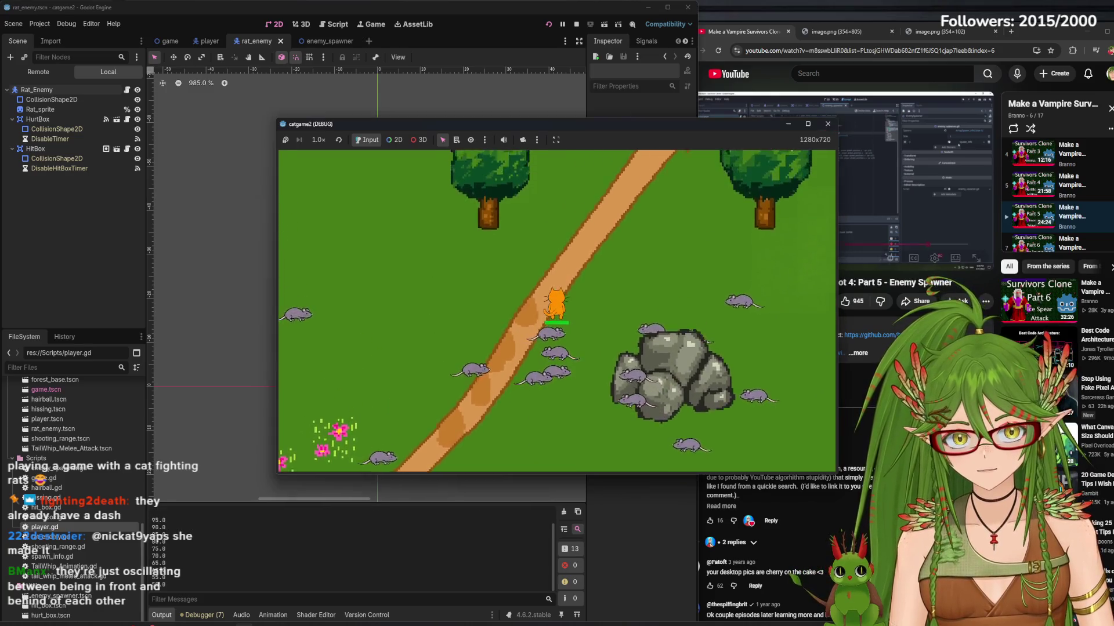
click(827, 124)
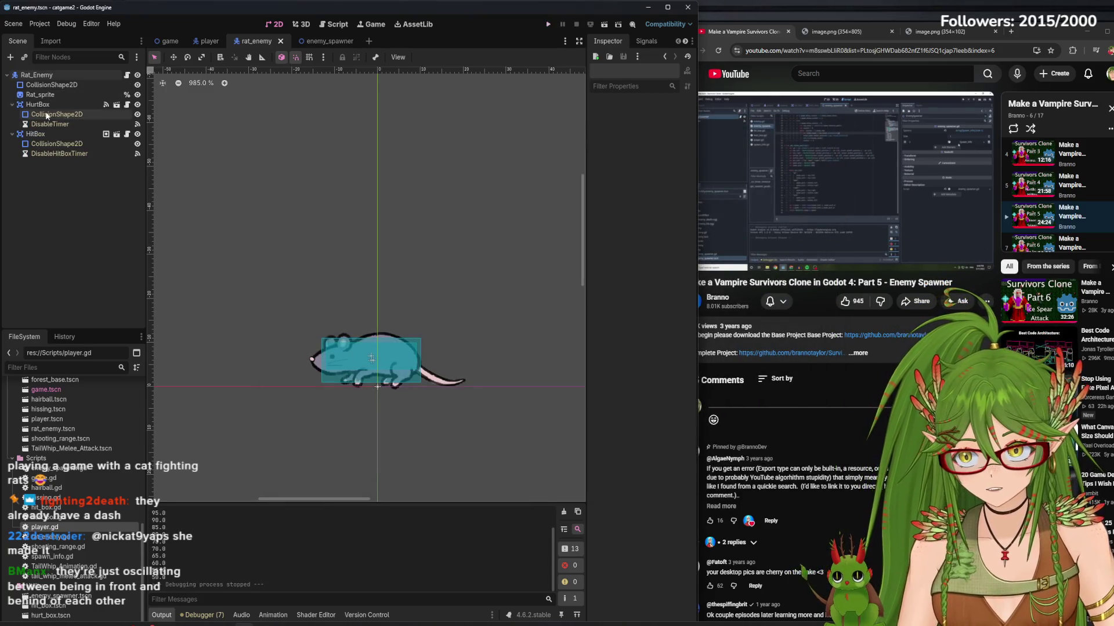
- Enlarge the rat's top body CollisionShape2D rectangle to about 8 × 19, then run the game
click(52, 85)
scroll(up, 3)
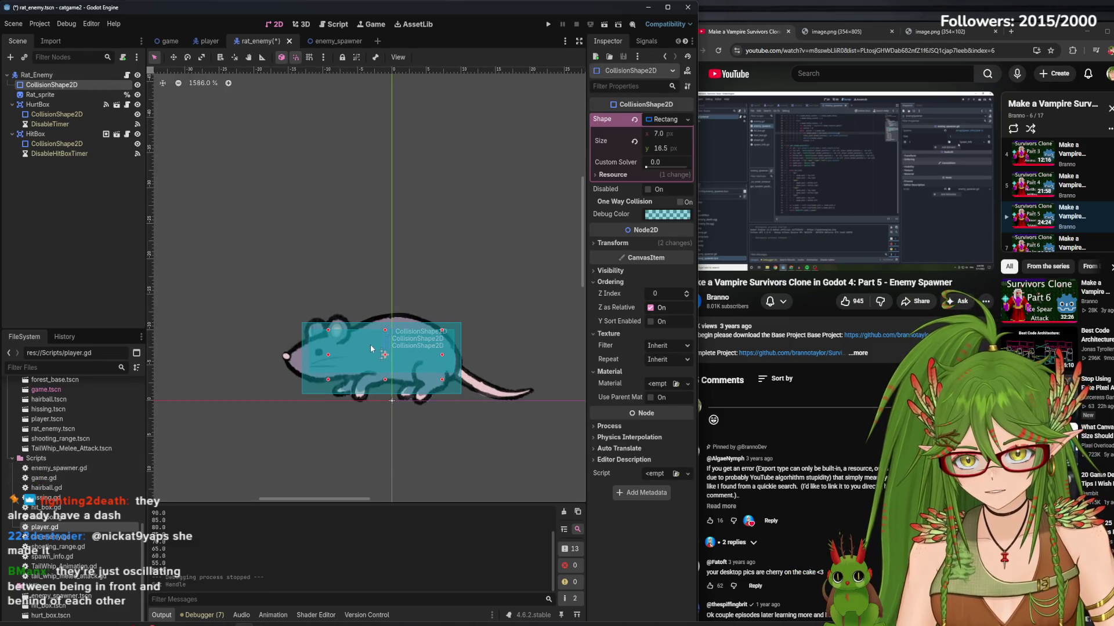
drag(385, 380, 385, 395)
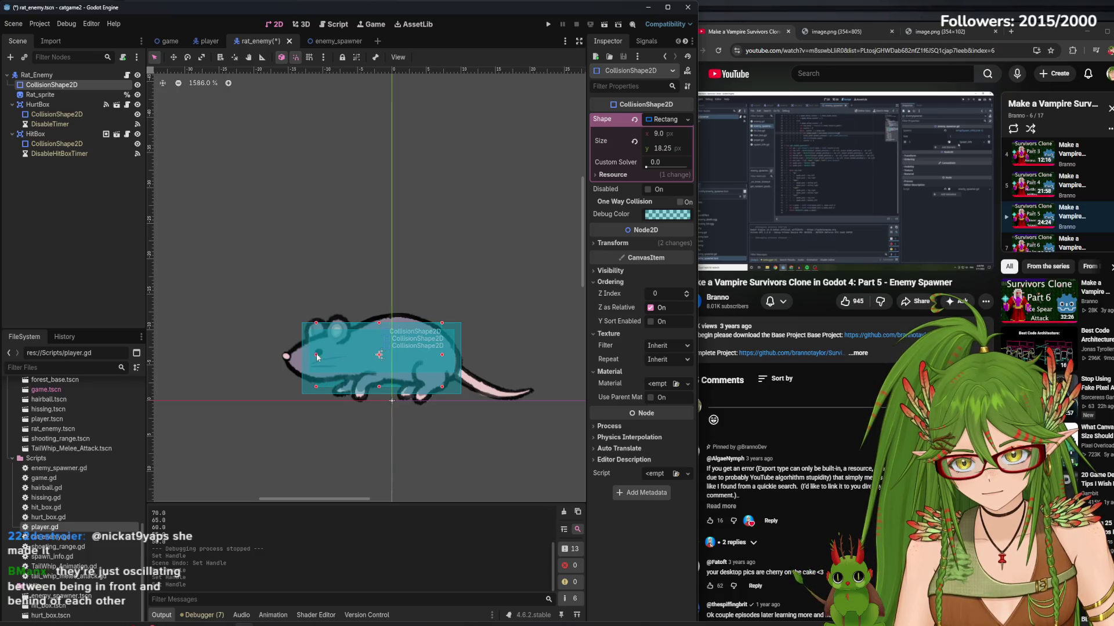
click(317, 355)
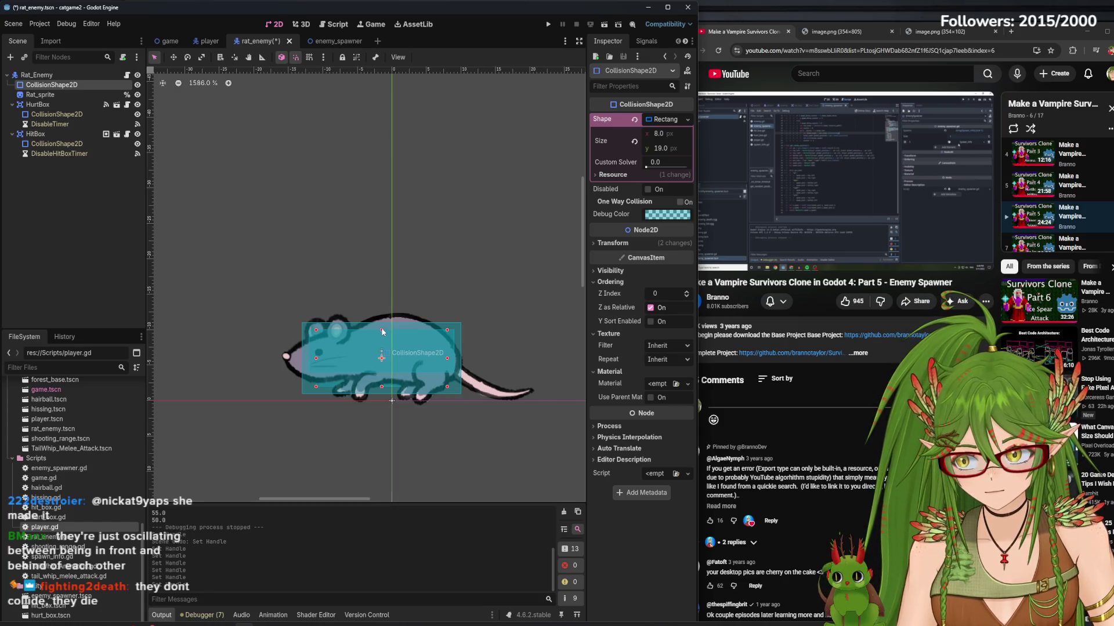
click(548, 25)
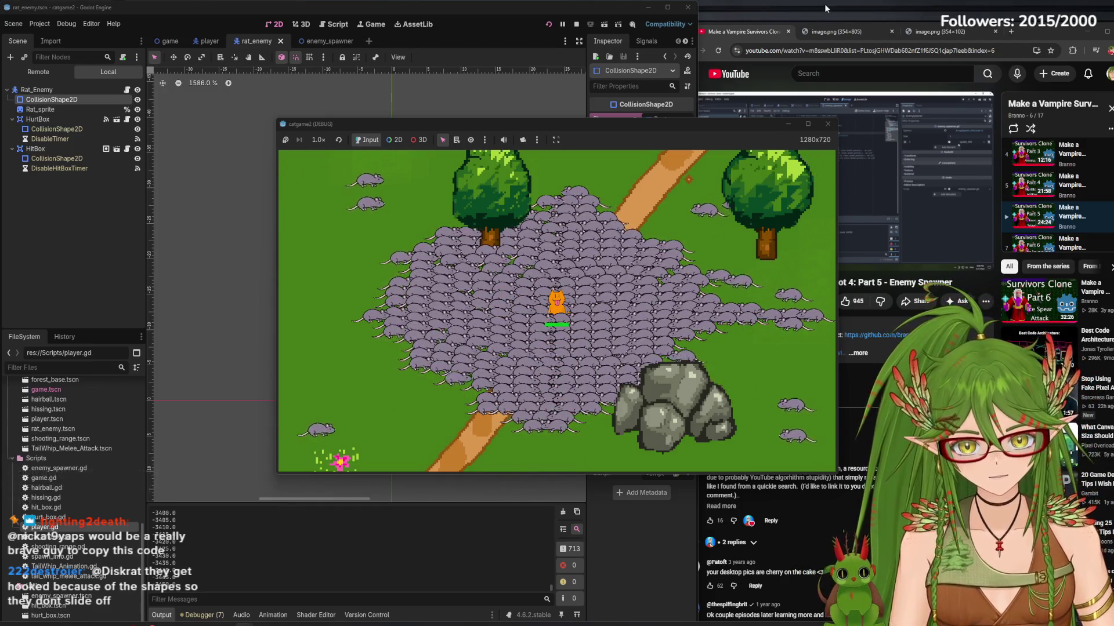
click(827, 124)
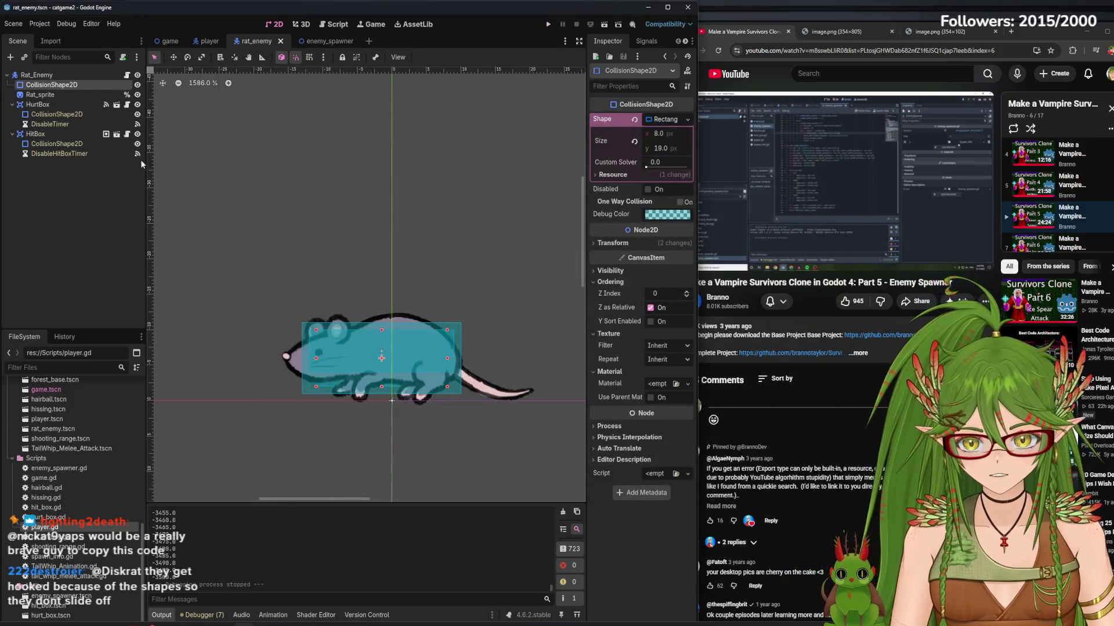
- Make the rat's body collision a CapsuleShape2D with radius 3.0 and height 21.0, then run the game
click(676, 121)
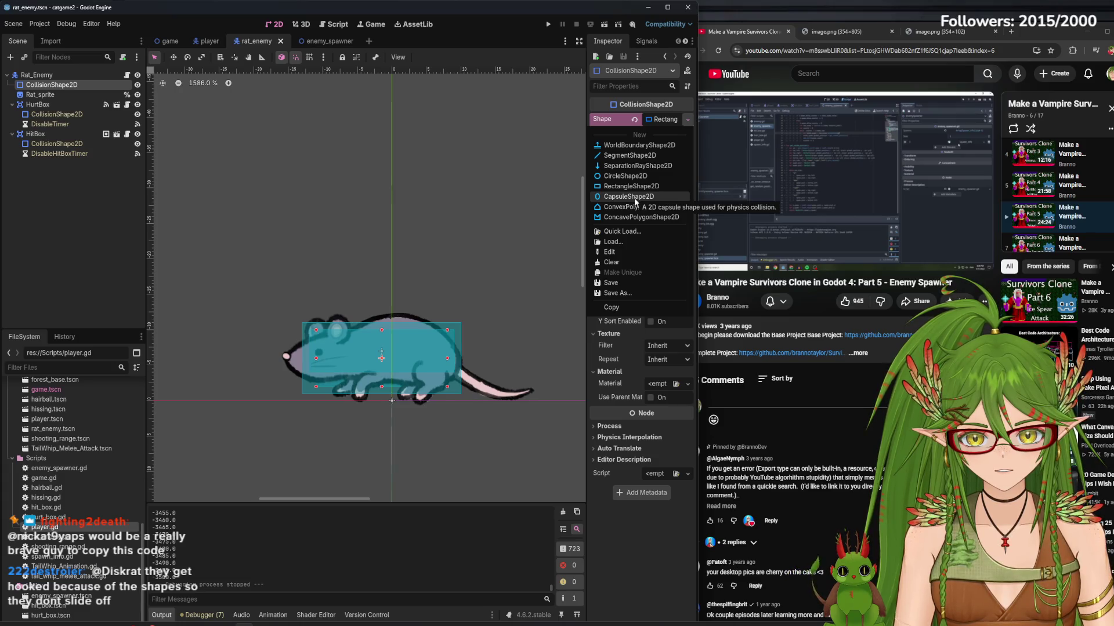
click(634, 197)
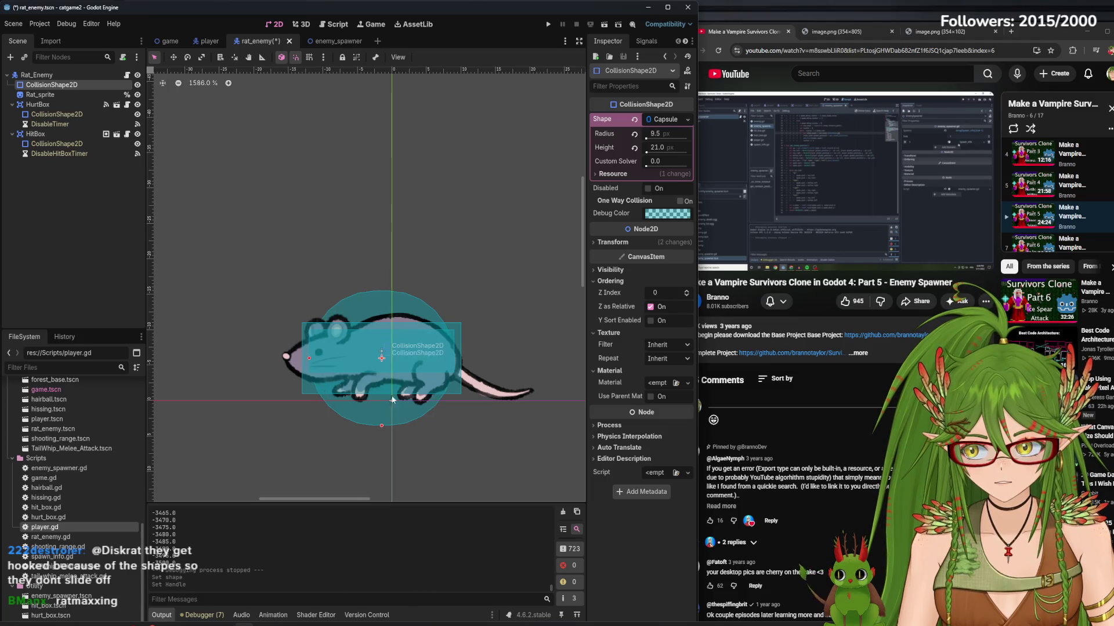
drag(382, 424, 381, 380)
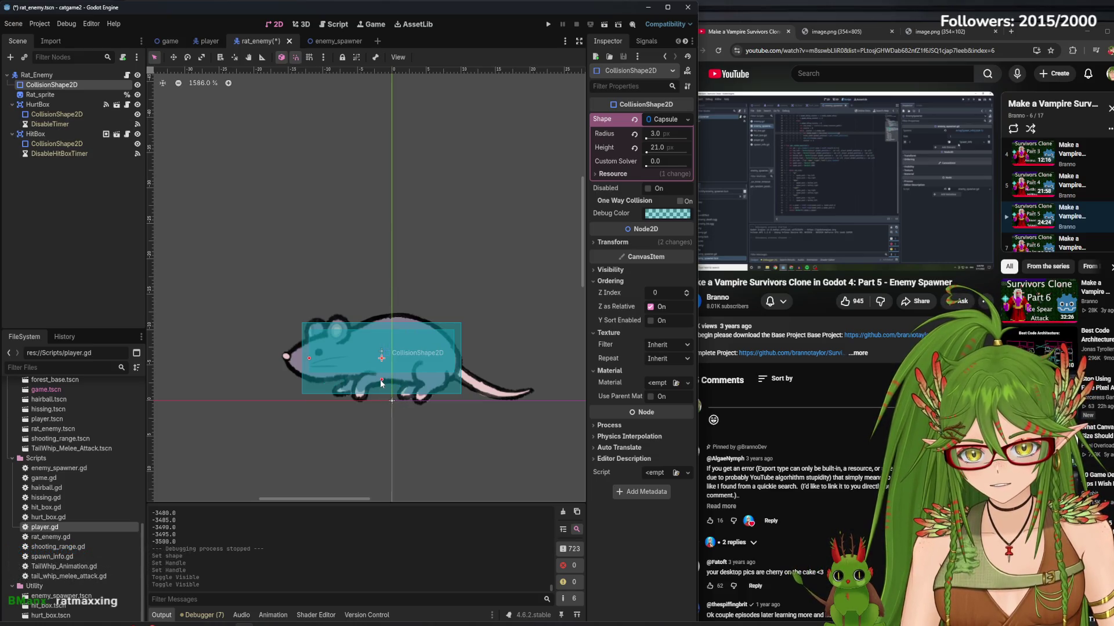
click(549, 24)
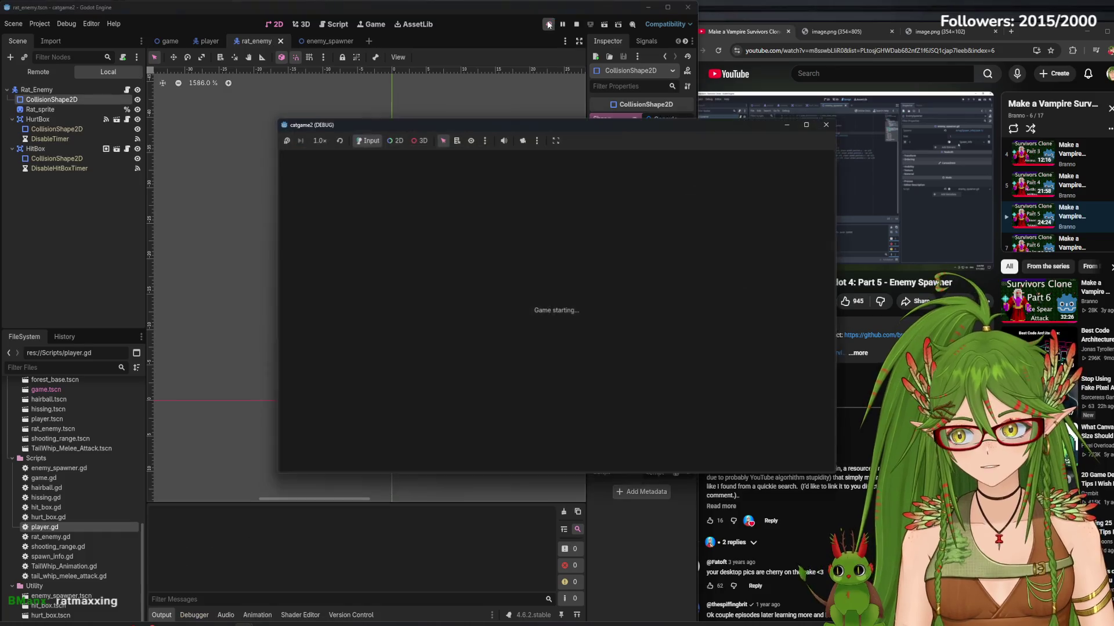
- Relaunch the game to playtest the capsule-shaped rats, then stop it
click(828, 127)
click(549, 23)
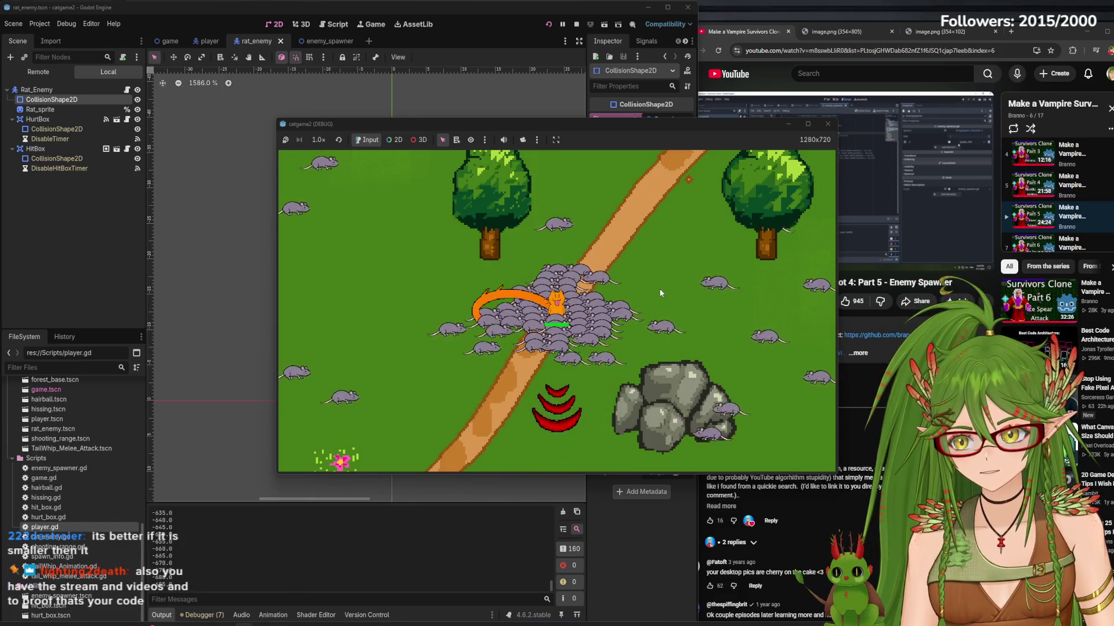
click(829, 125)
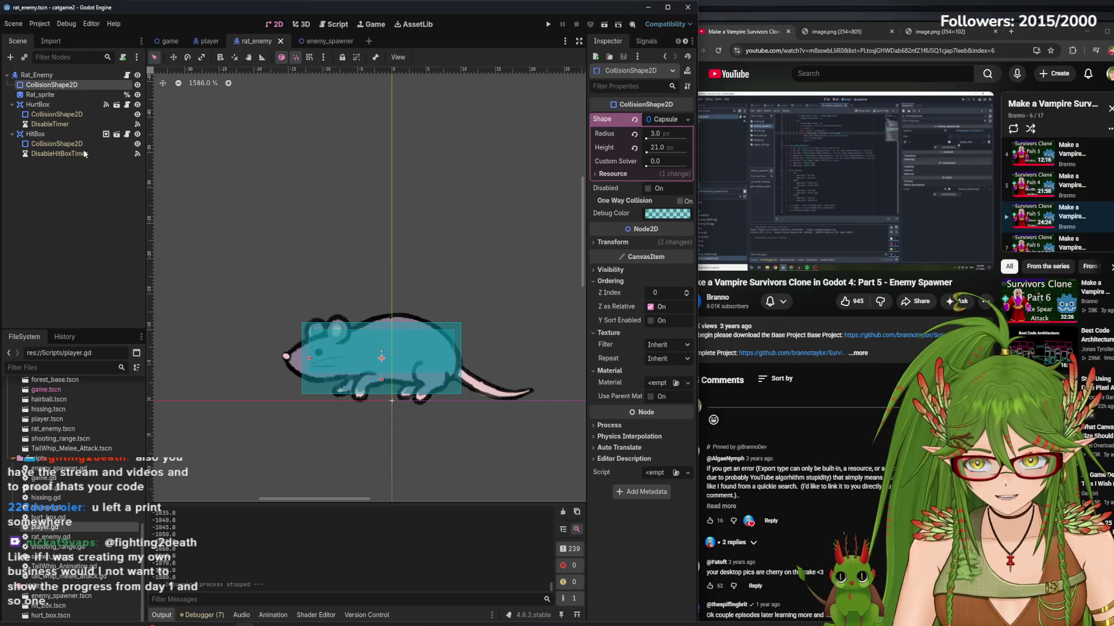
- Hide the HitBox and HurtBox shapes and move the body CollisionShape2D below Rat_sprite
click(138, 134)
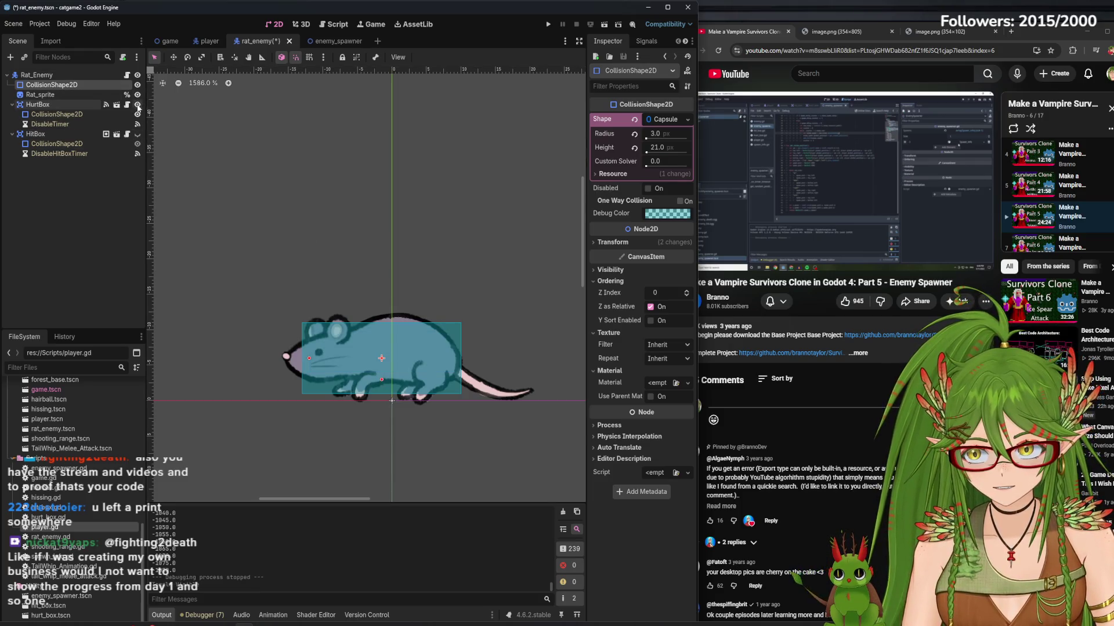
click(138, 105)
drag(66, 86, 67, 100)
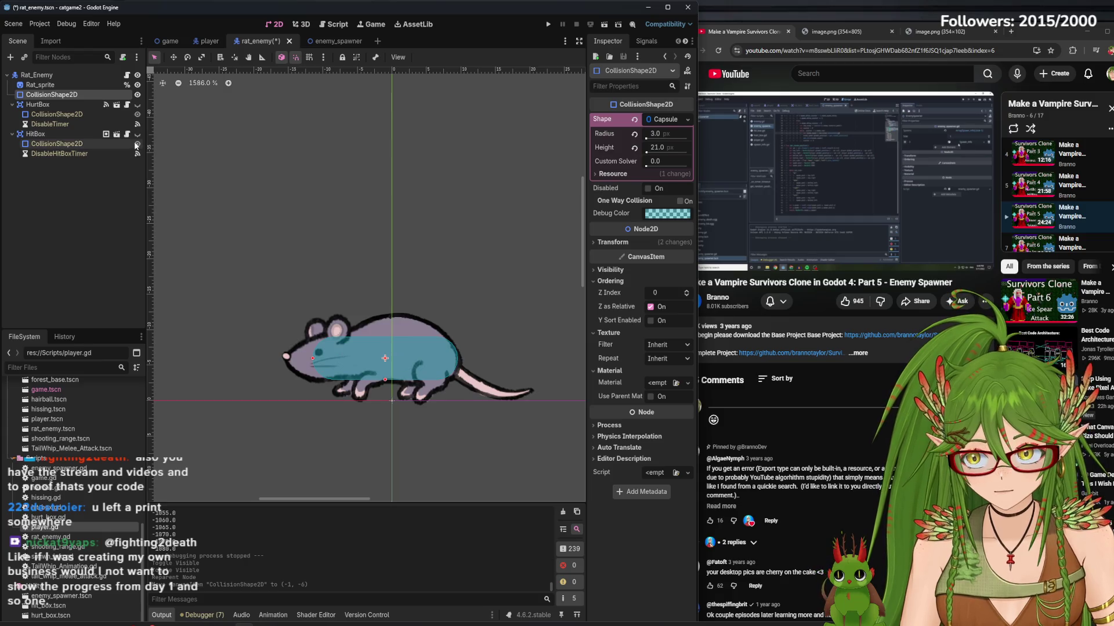
click(137, 134)
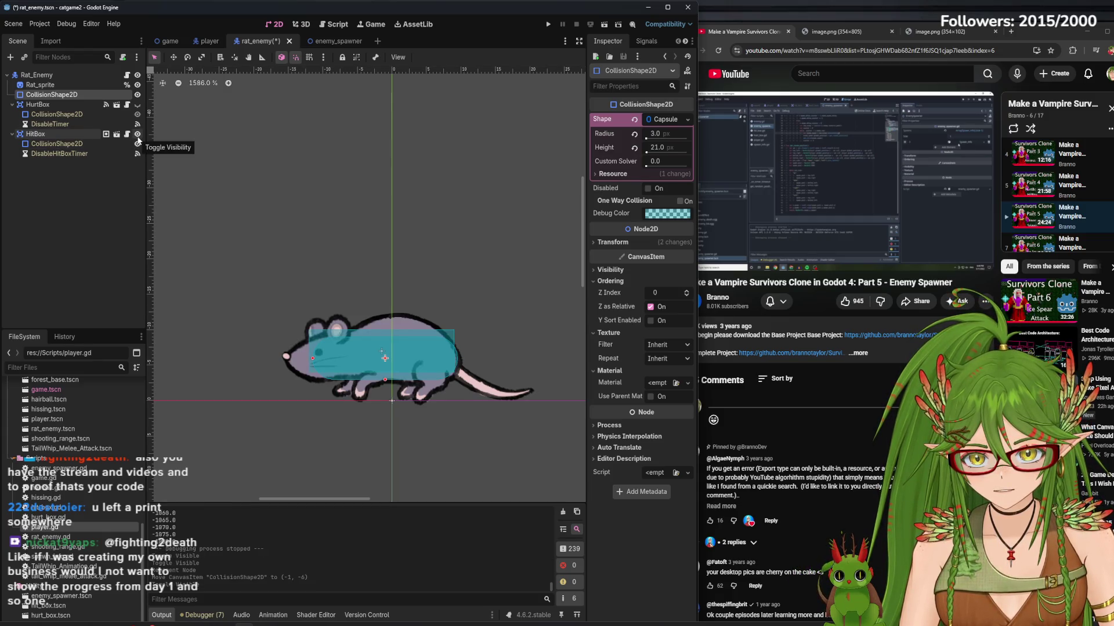
- Inspect the HitBox, DisableHitBoxTimer and HurtBox nodes, show the HurtBox shape, and return to Select mode
click(69, 146)
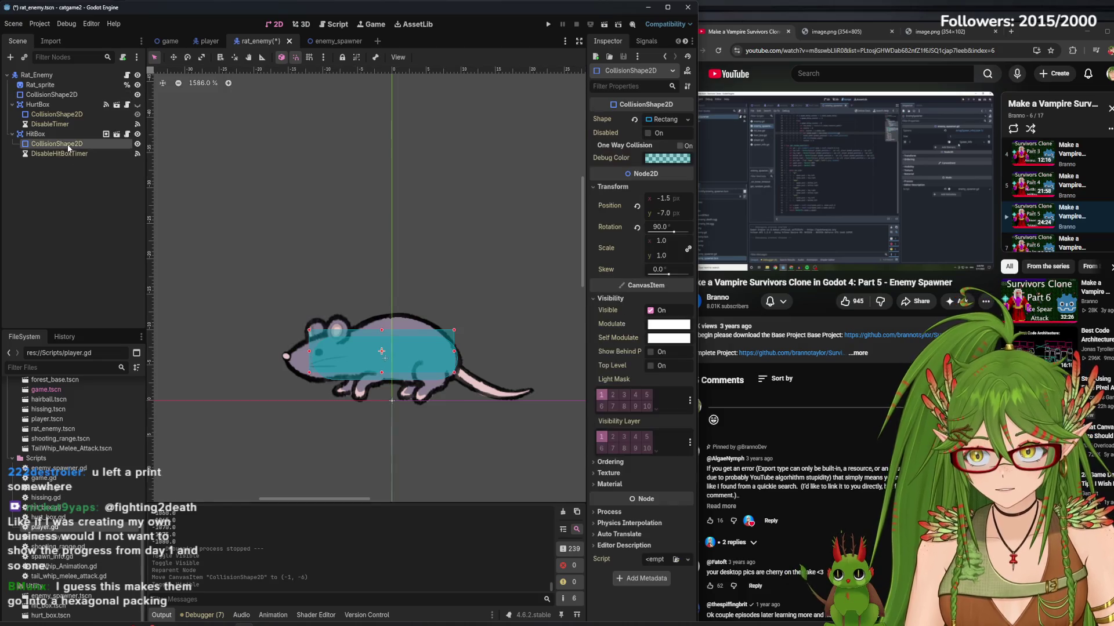
click(58, 134)
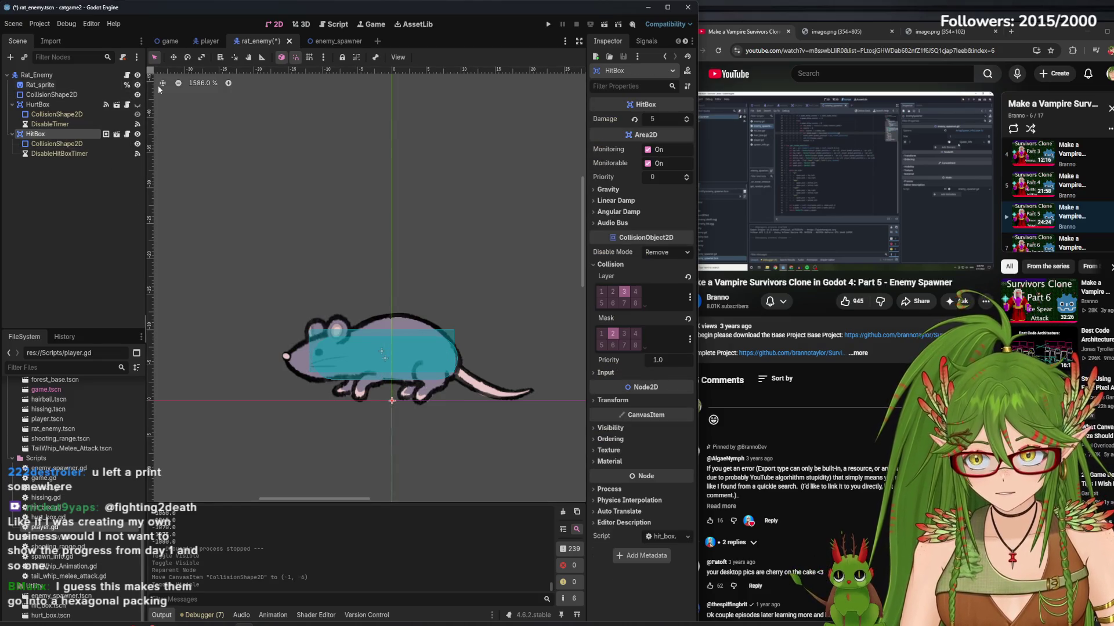
click(195, 59)
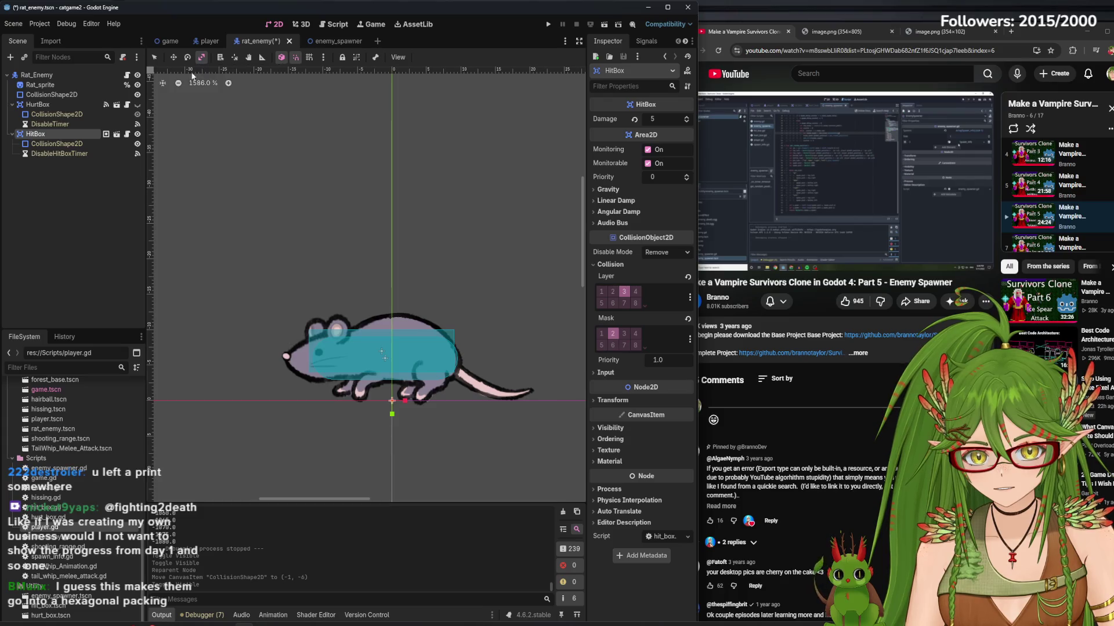
click(82, 153)
click(35, 134)
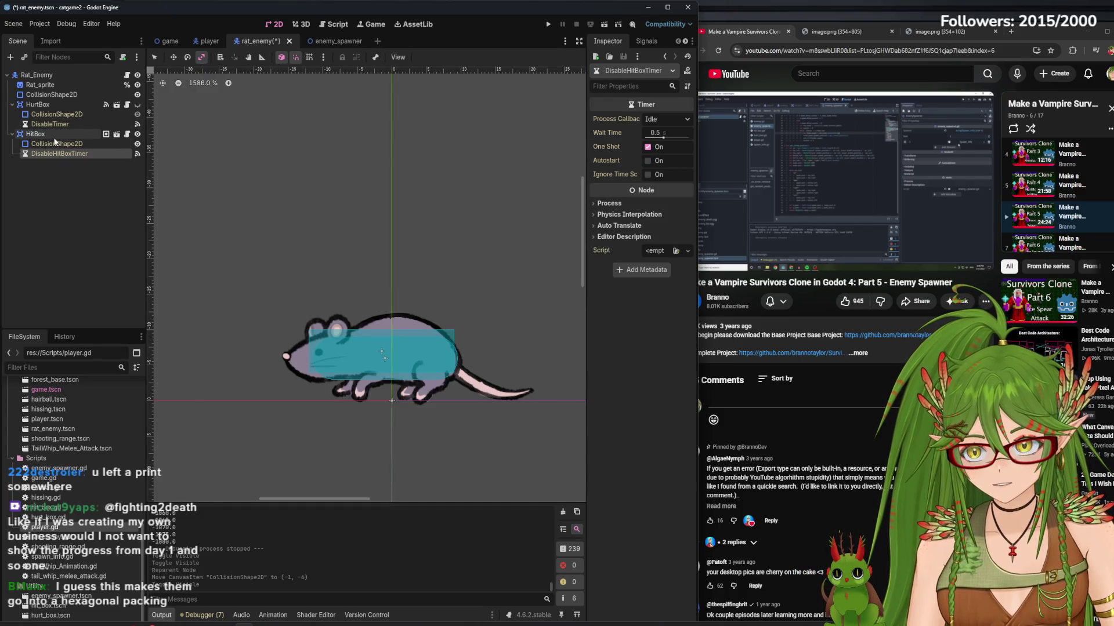
click(37, 105)
click(138, 105)
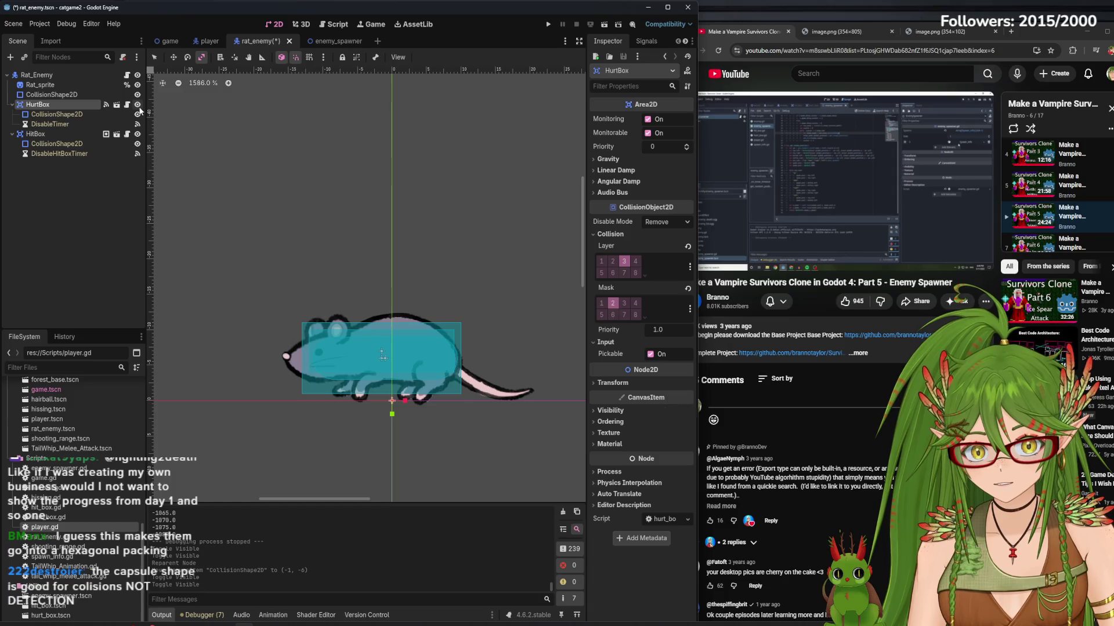
click(155, 59)
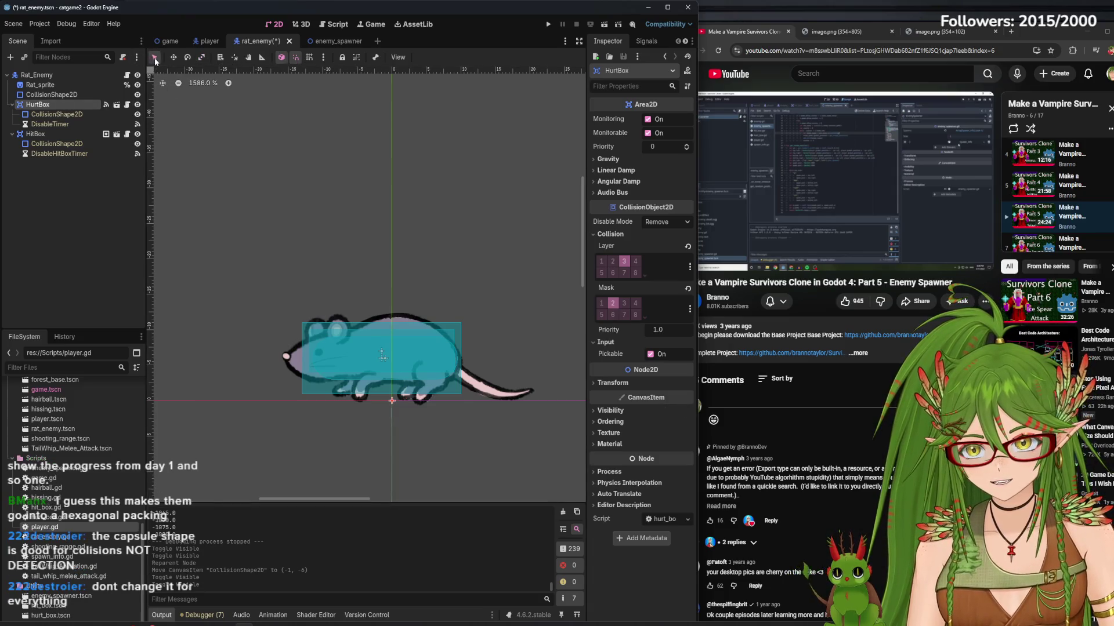
- Nudge the HitBox collision rectangle down to y −6.5, compare with the HurtBox, then select the body capsule
click(35, 134)
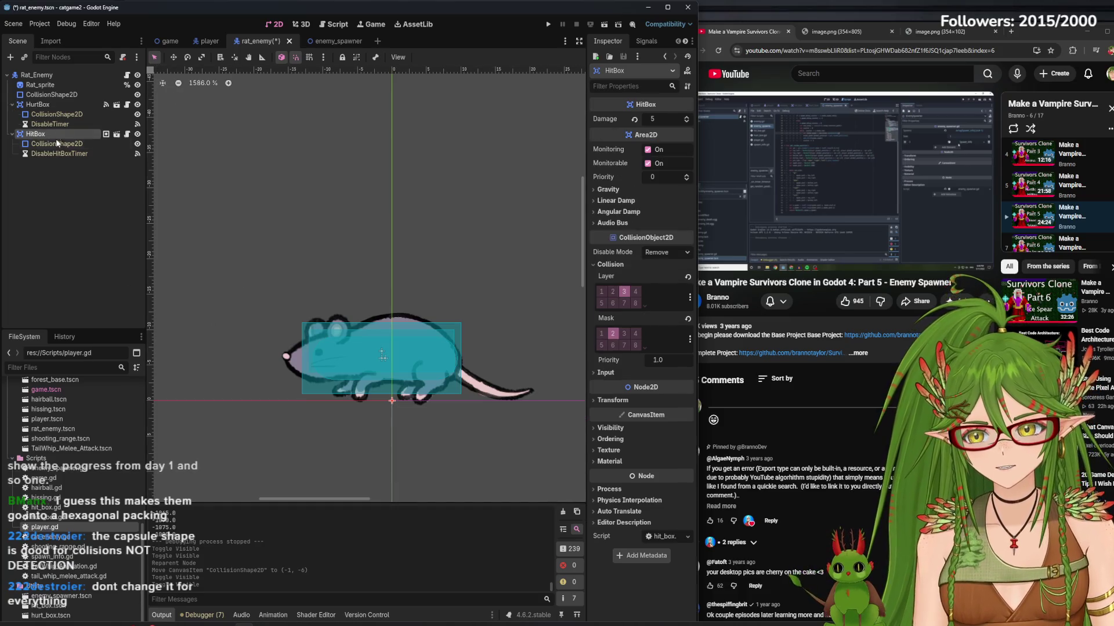
click(57, 144)
key(Down)
key(Down)
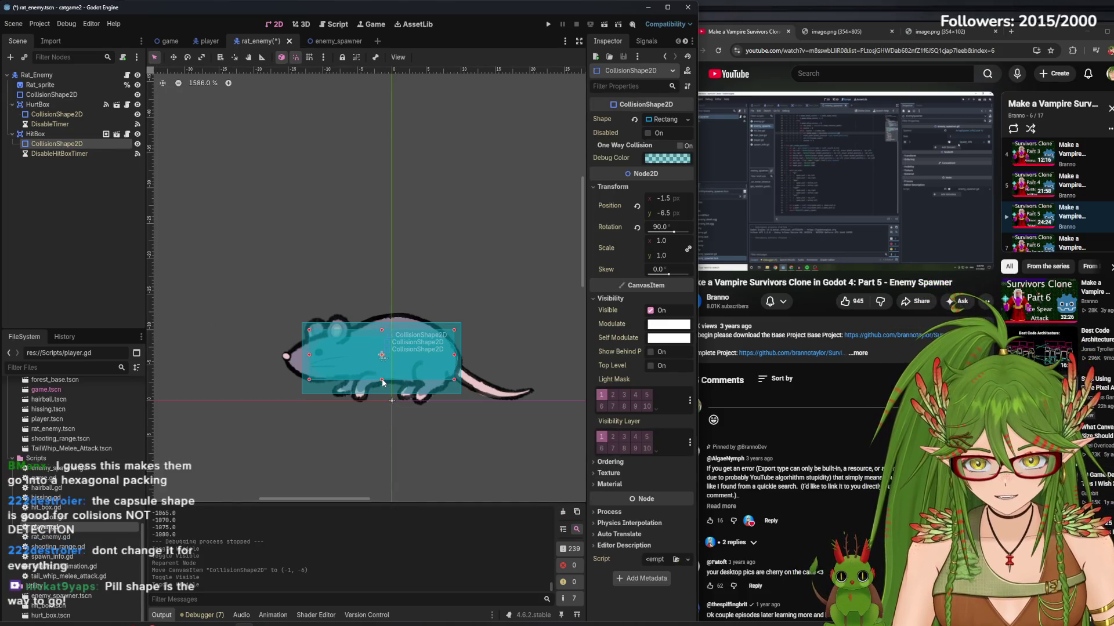
click(137, 105)
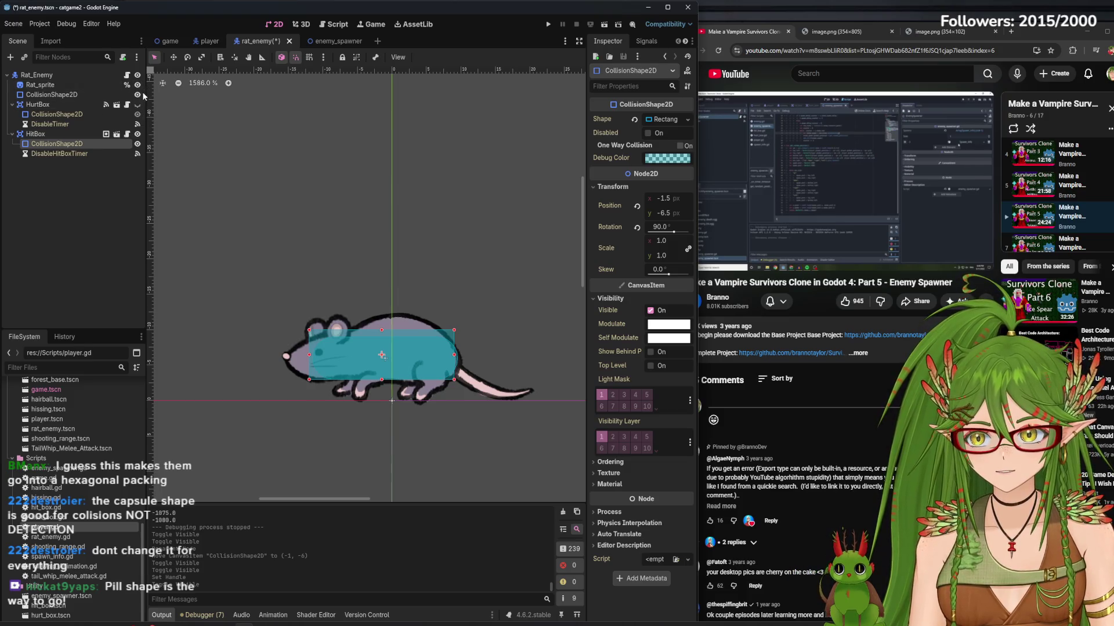
click(137, 95)
click(138, 94)
click(137, 95)
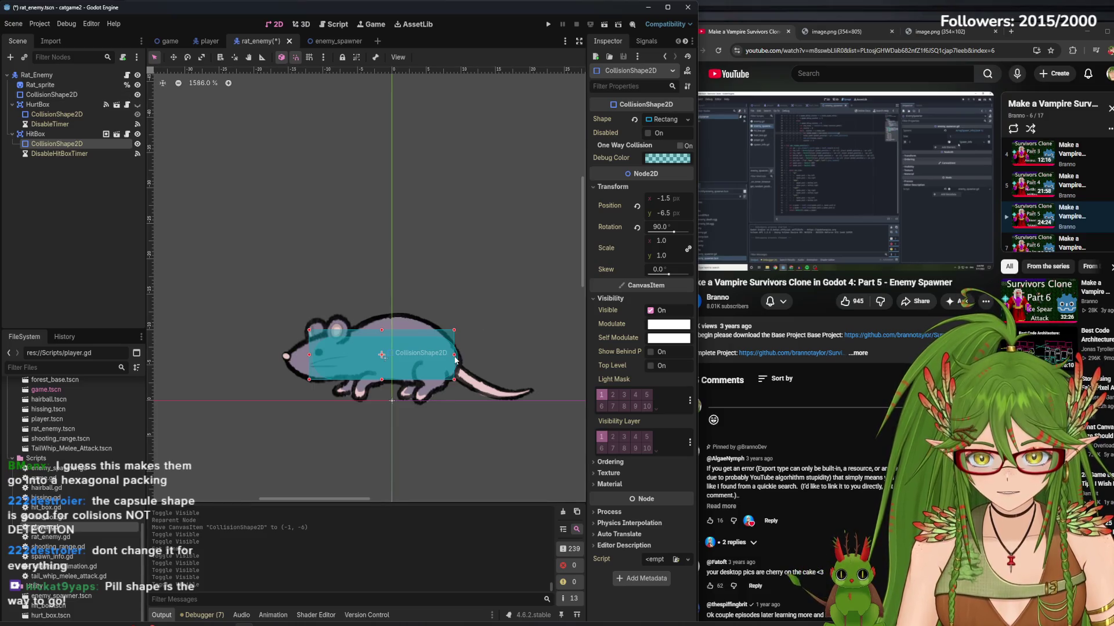
click(63, 97)
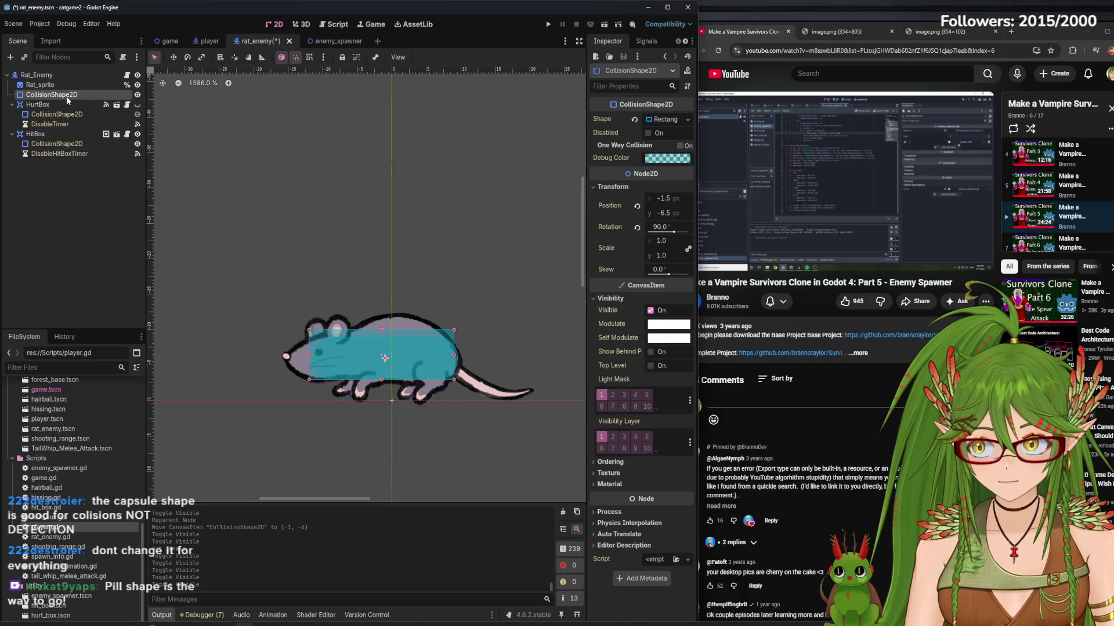
key(ctrl+z)
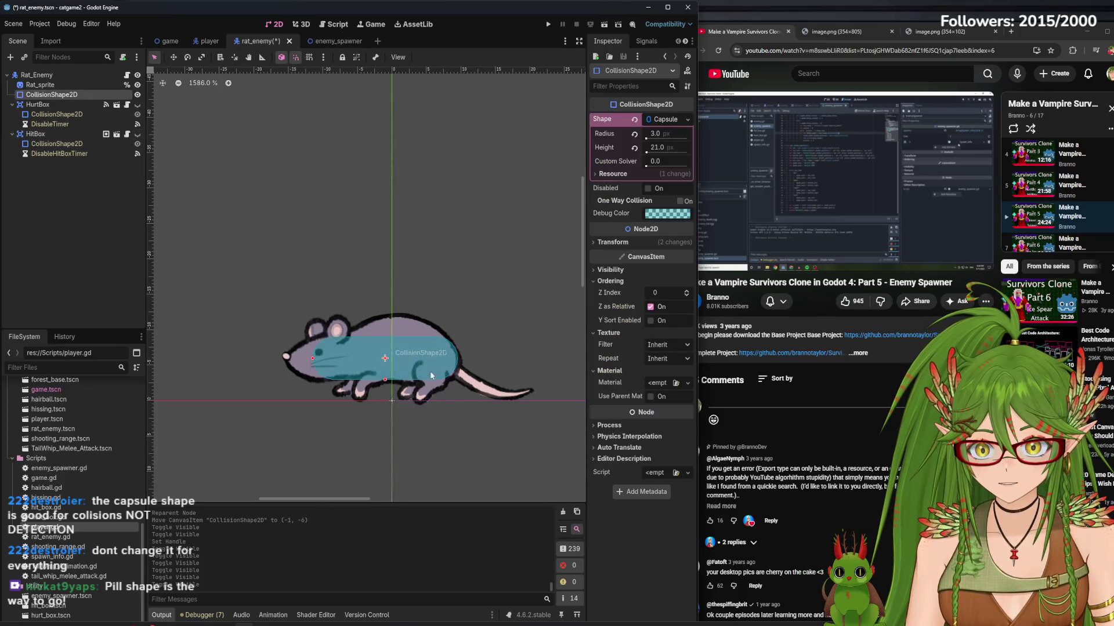
- Reposition the body capsule to (-1, -6) with height 20, comparing against the hitbox shape
drag(403, 356, 396, 356)
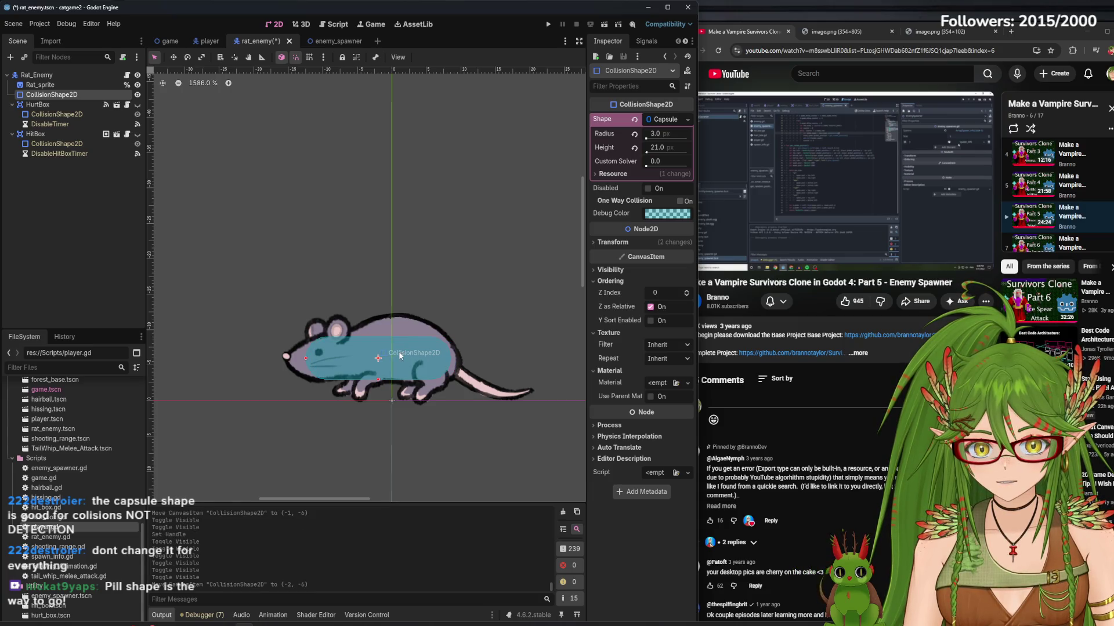
click(353, 366)
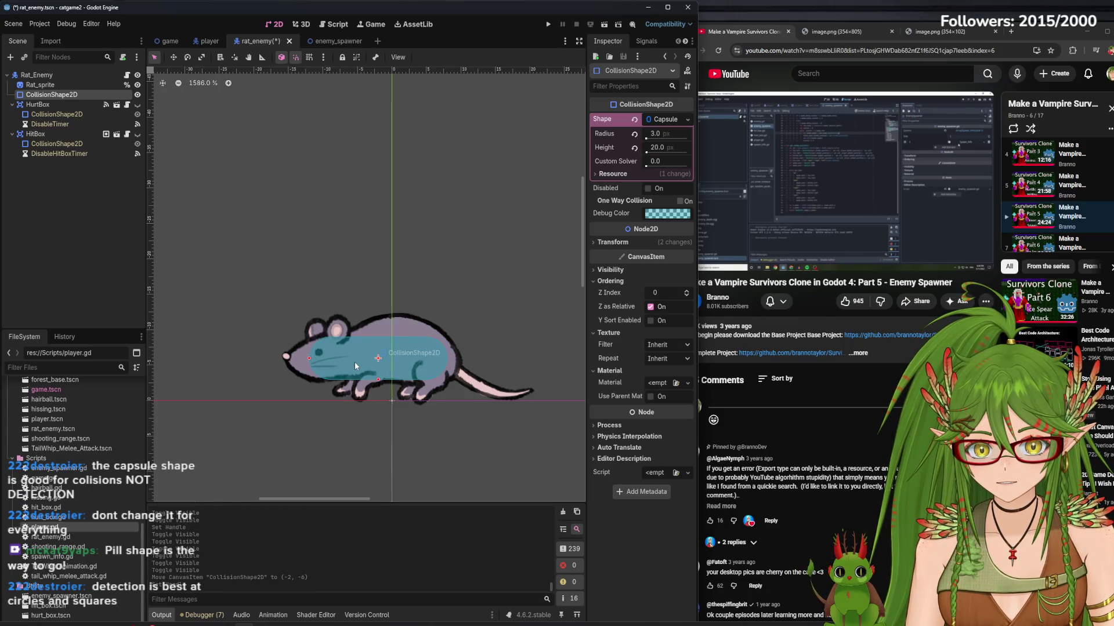
drag(354, 366, 362, 366)
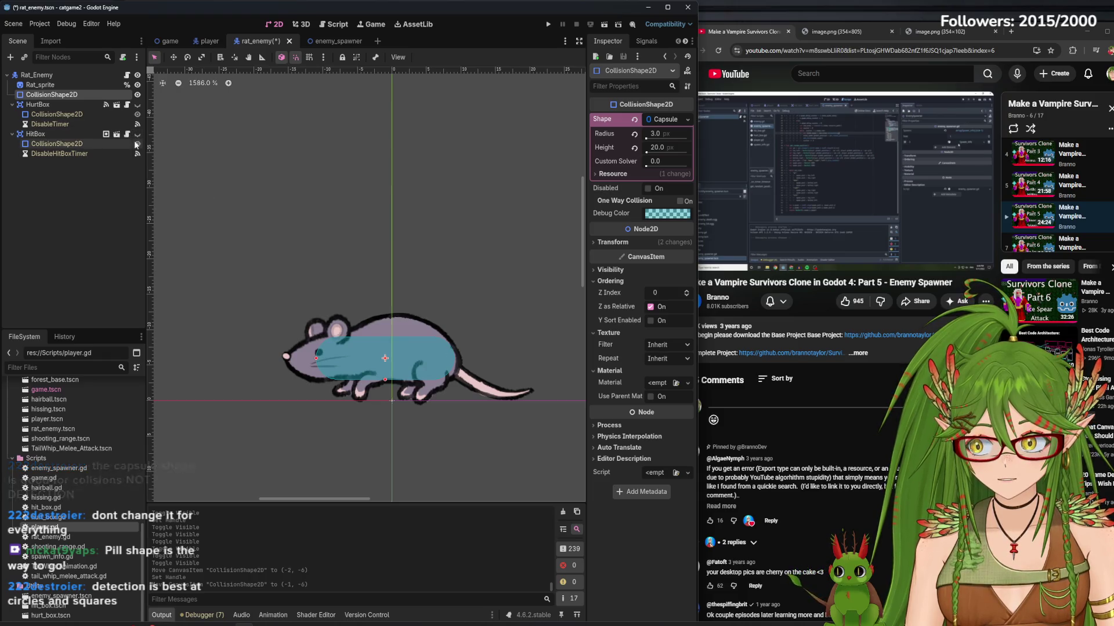
click(138, 143)
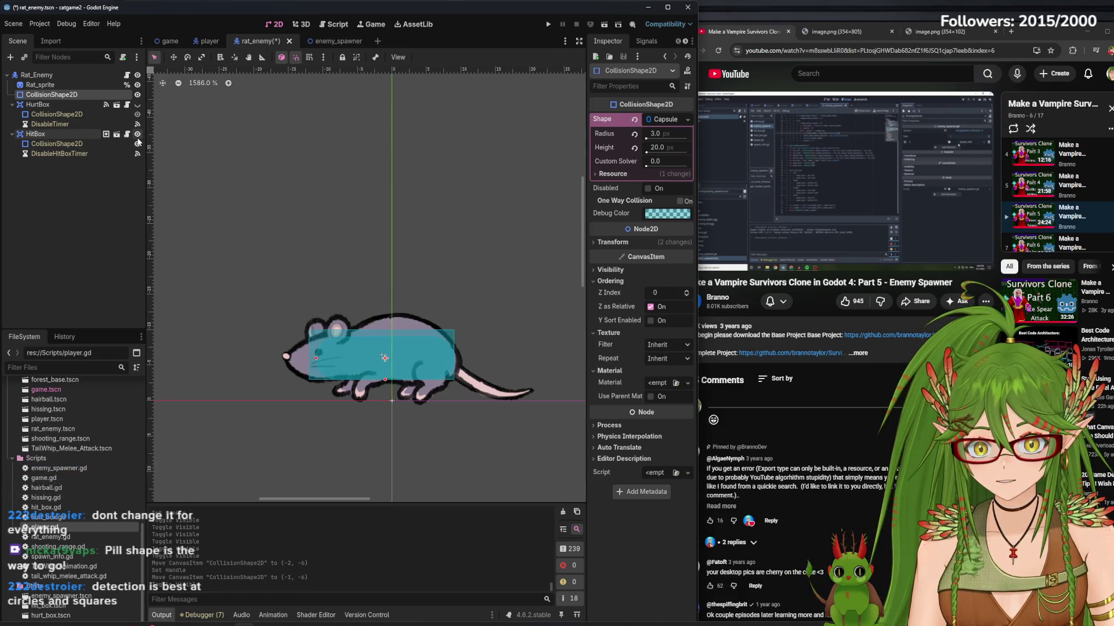
click(138, 143)
click(137, 142)
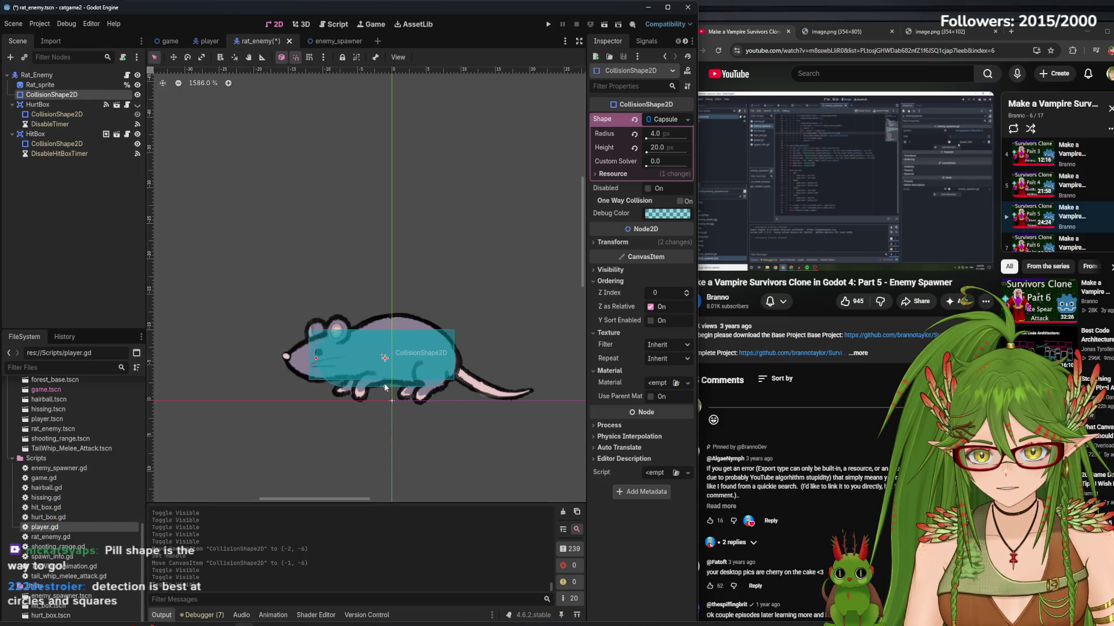
- Extend the HitBox rectangle's bottom edge lower over the belly and save rat_enemy
click(58, 134)
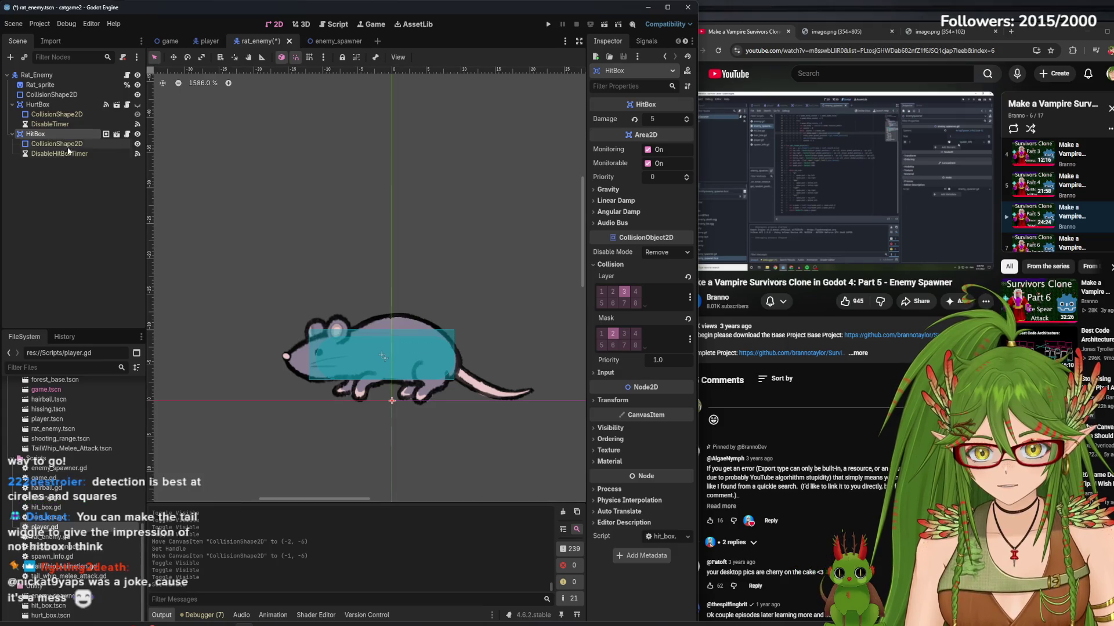
click(50, 145)
drag(382, 380, 381, 385)
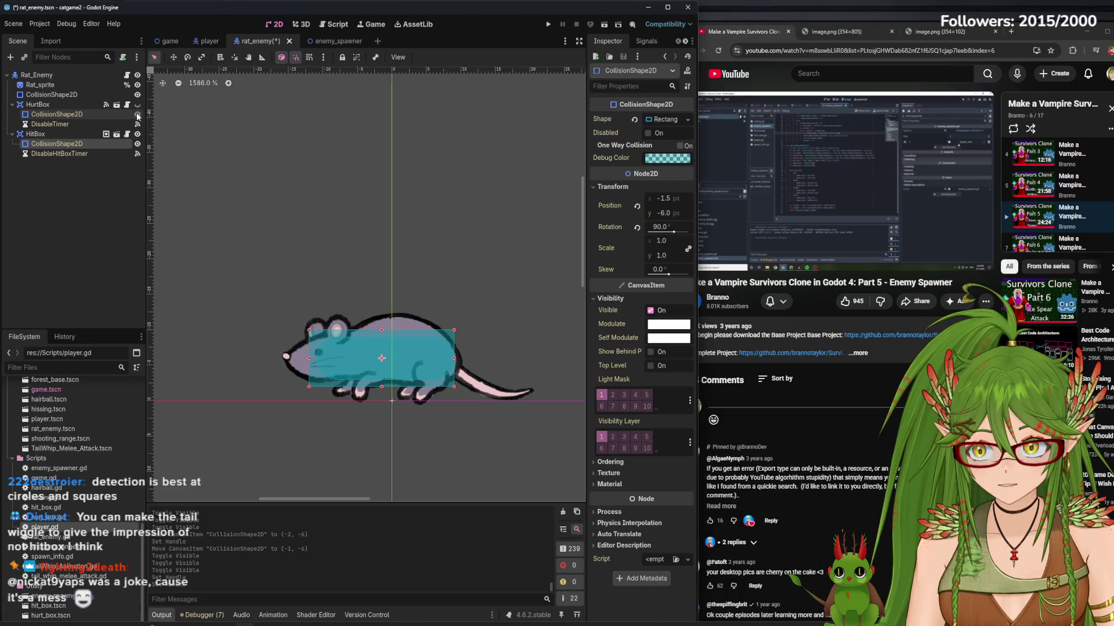
click(137, 115)
click(138, 105)
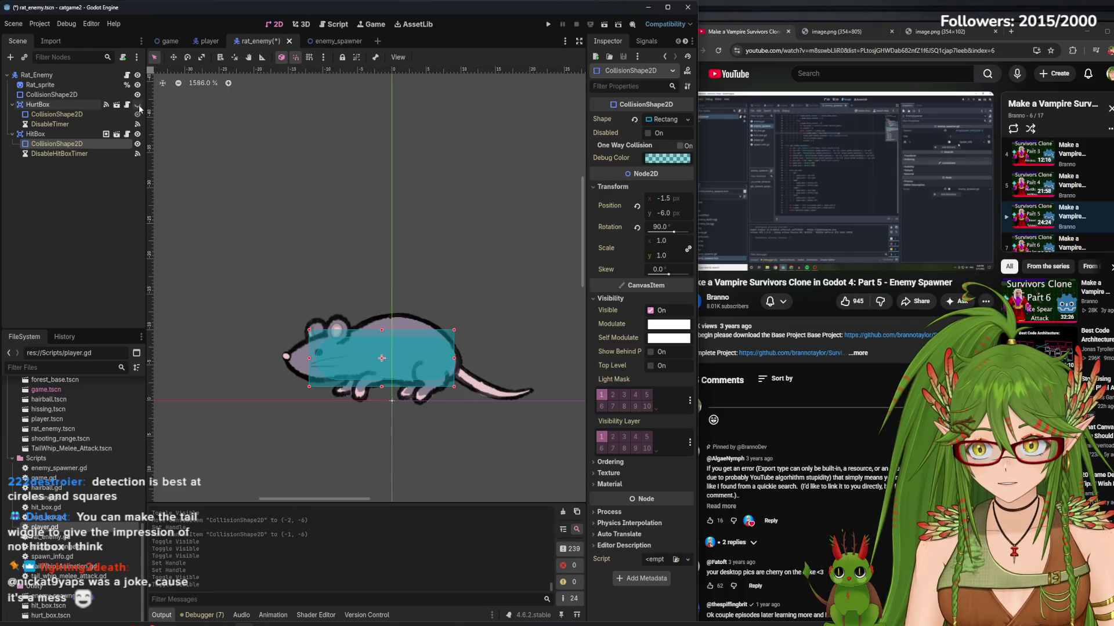
click(138, 105)
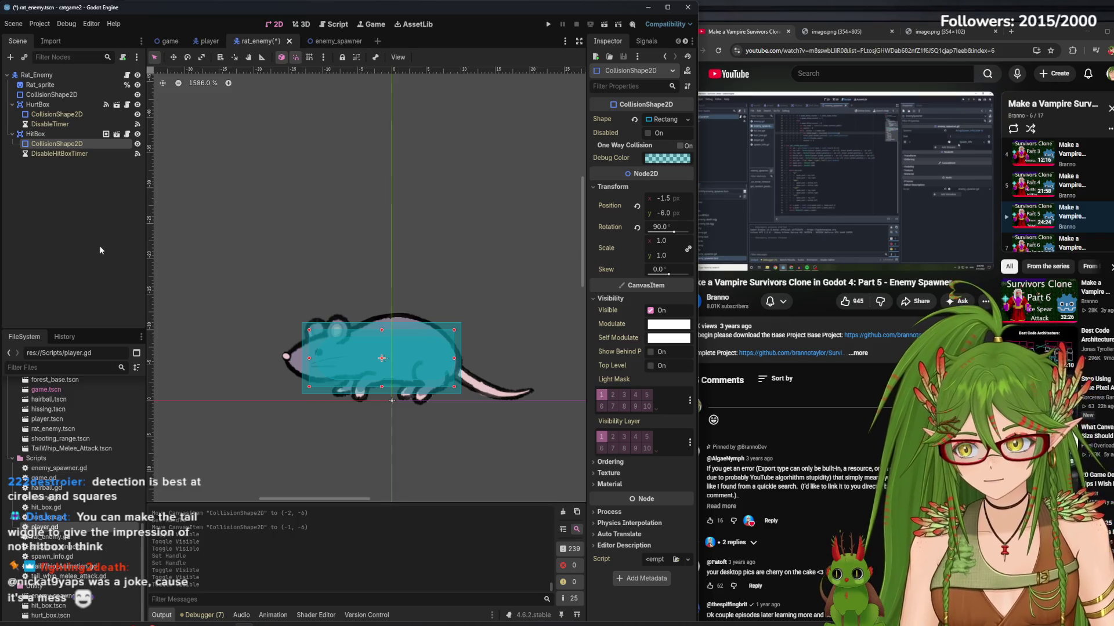
click(93, 258)
key(ctrl+s)
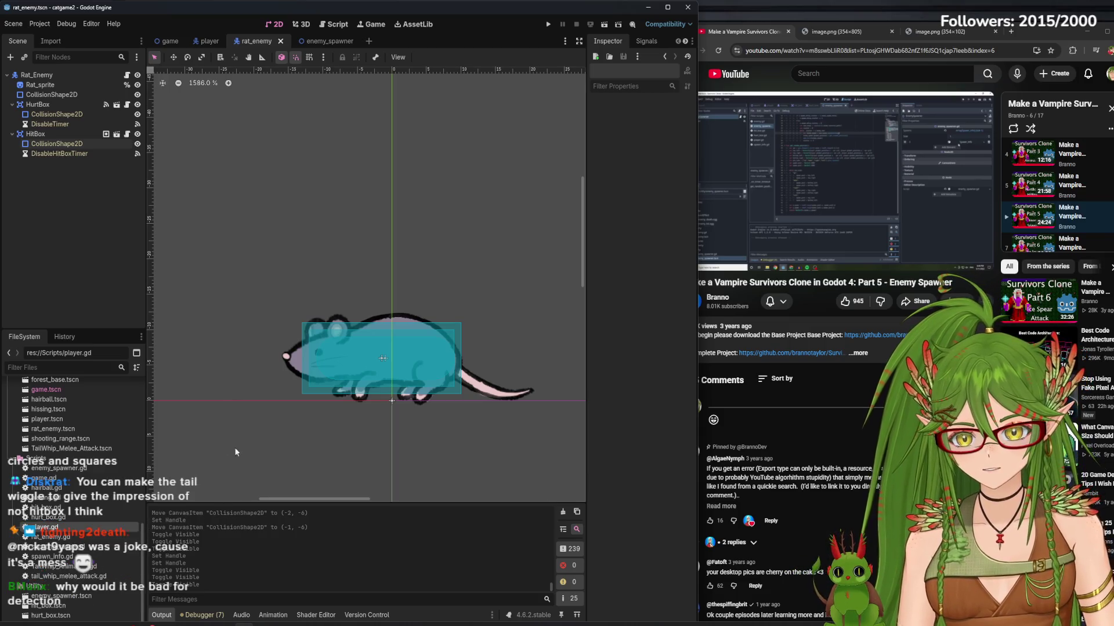
- Run the game, walk the cat among the rats with WASD, stop it, and hide the hitbox shapes
click(591, 24)
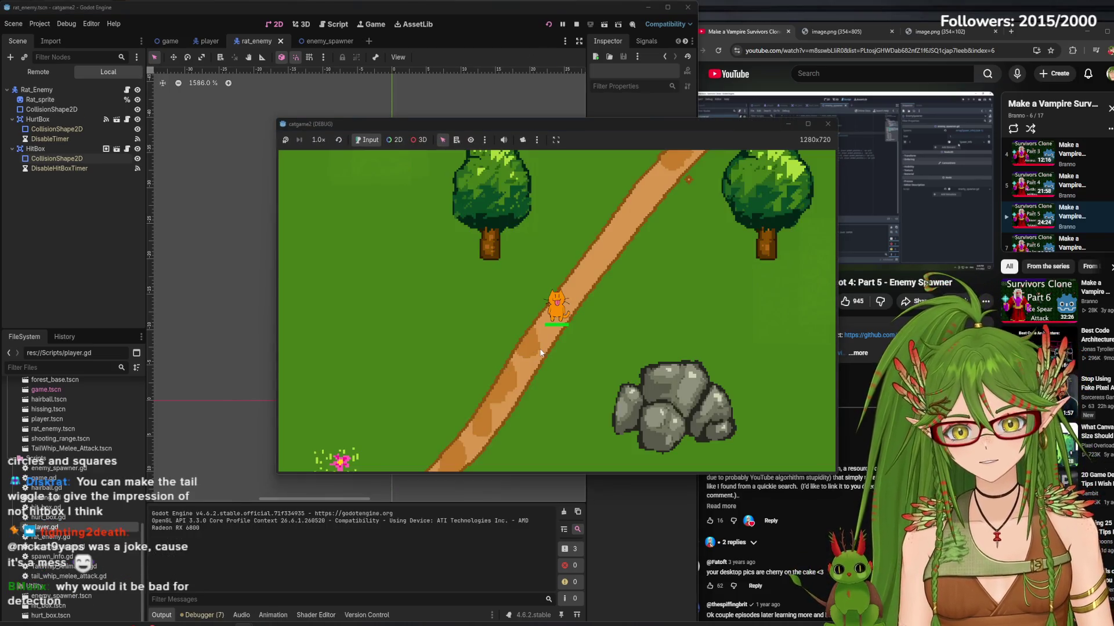
key(w)
key(d)
key(s)
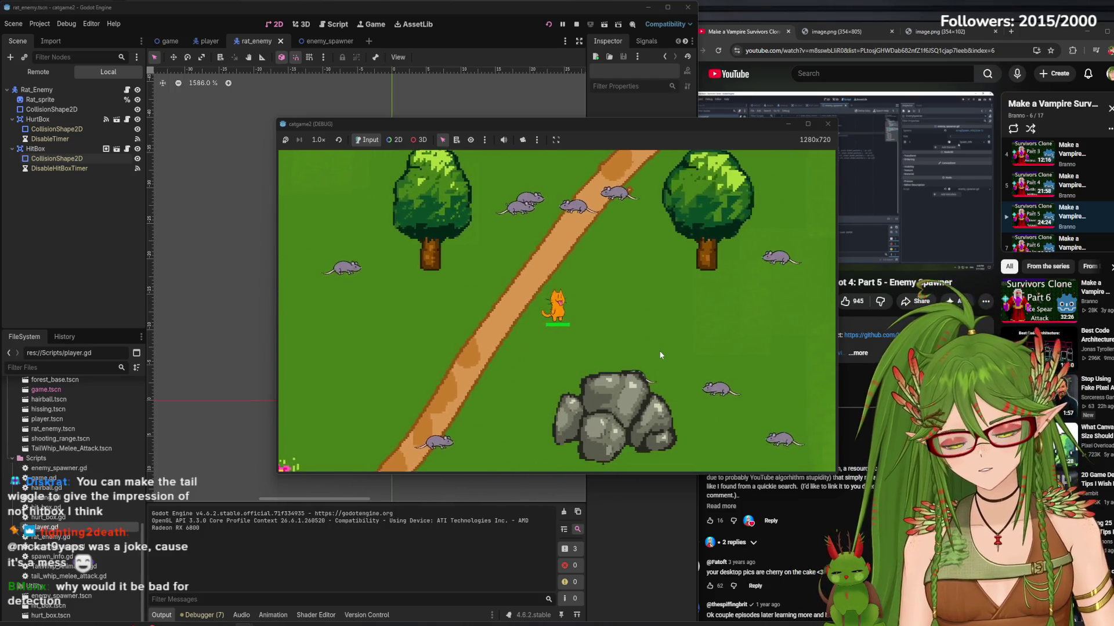
key(d)
key(w)
key(s)
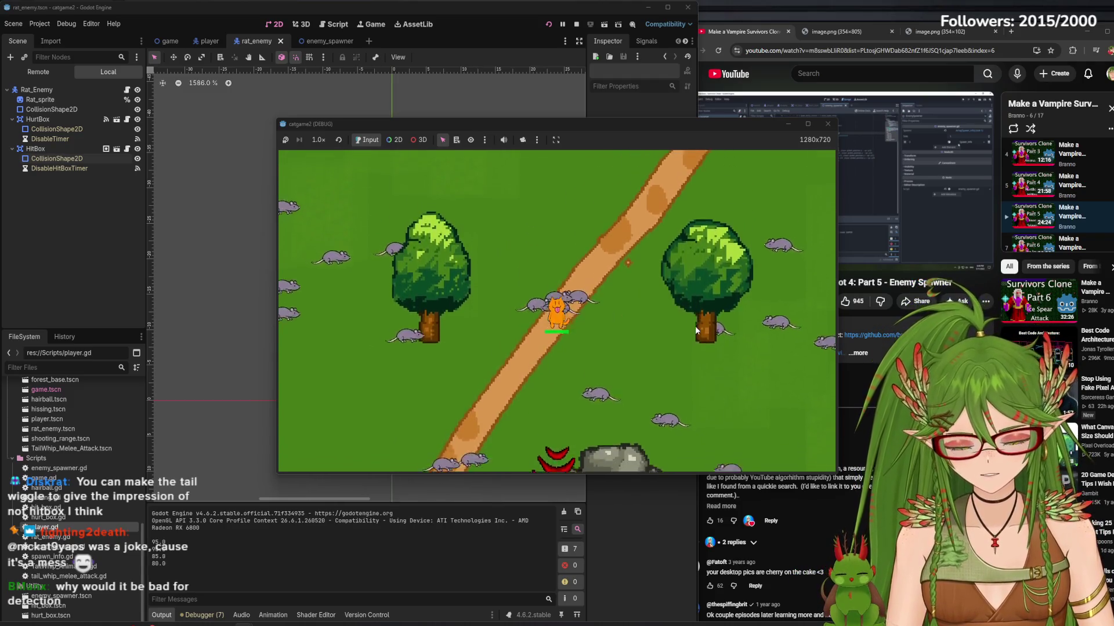
key(d)
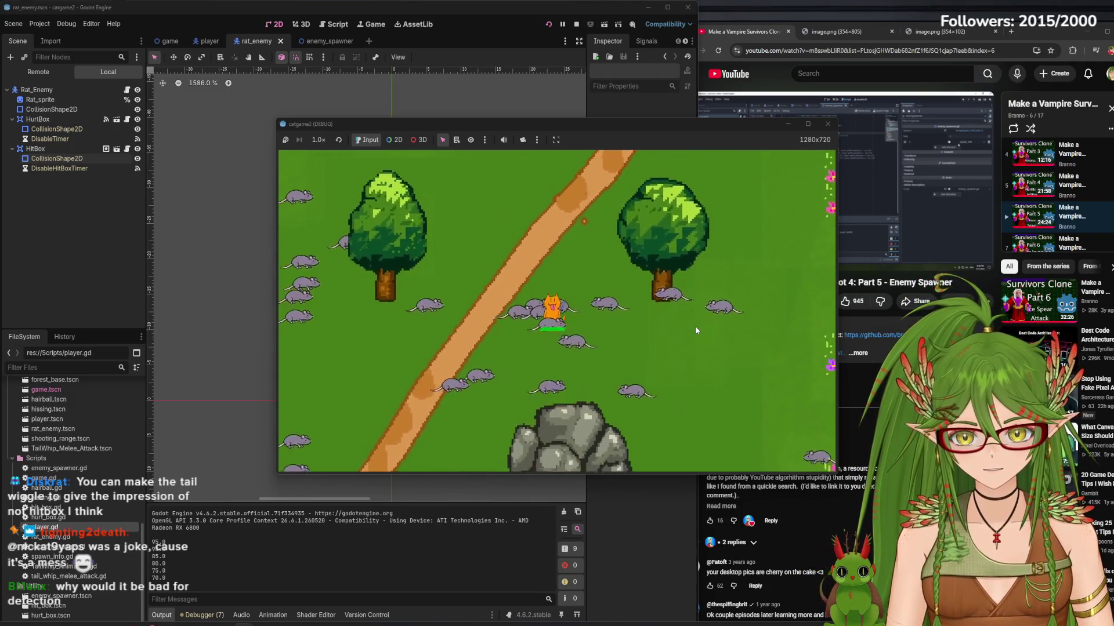
key(a)
key(w)
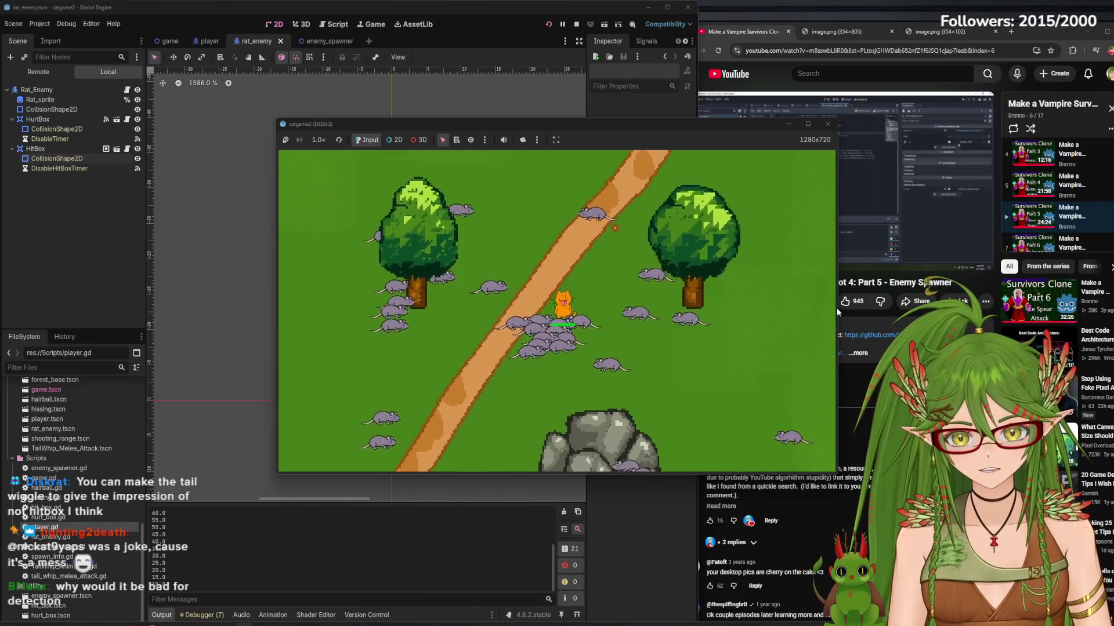
key(s)
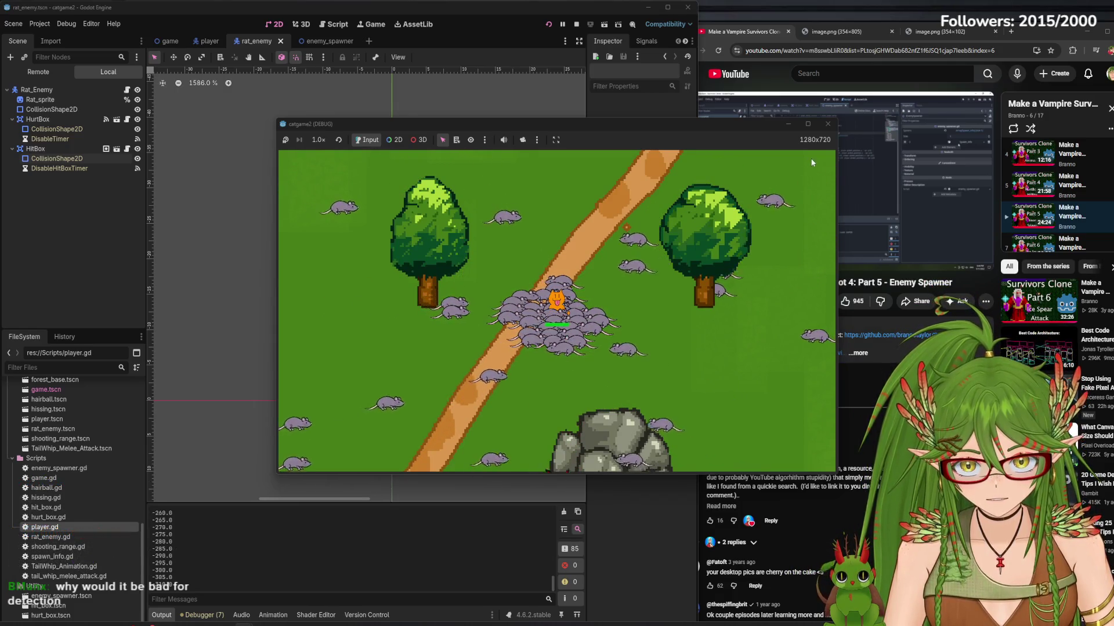
key(F8)
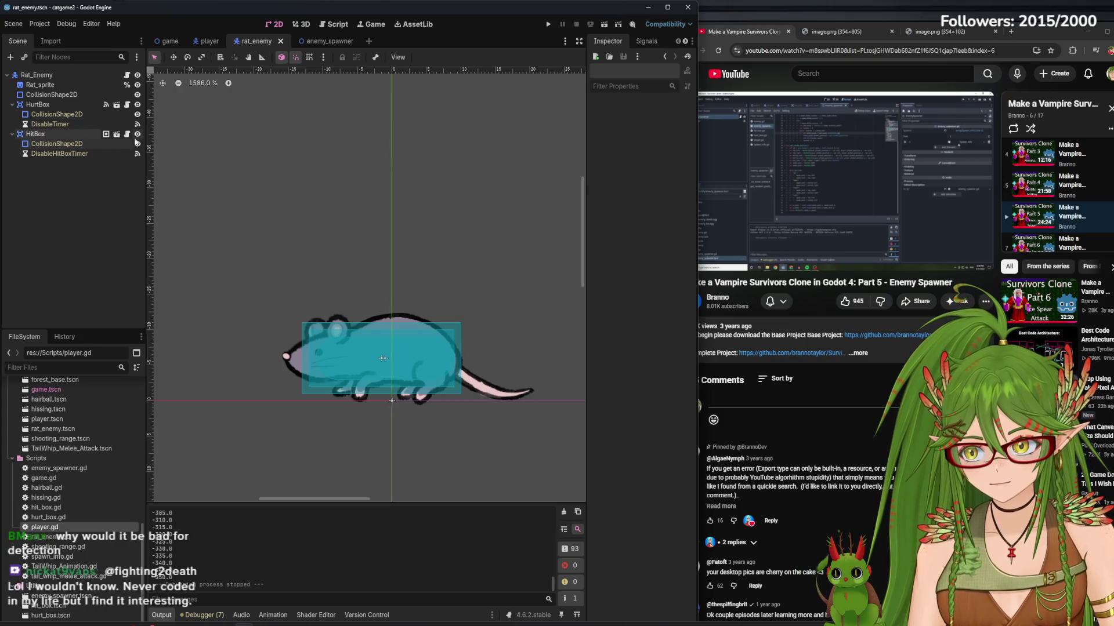
click(138, 134)
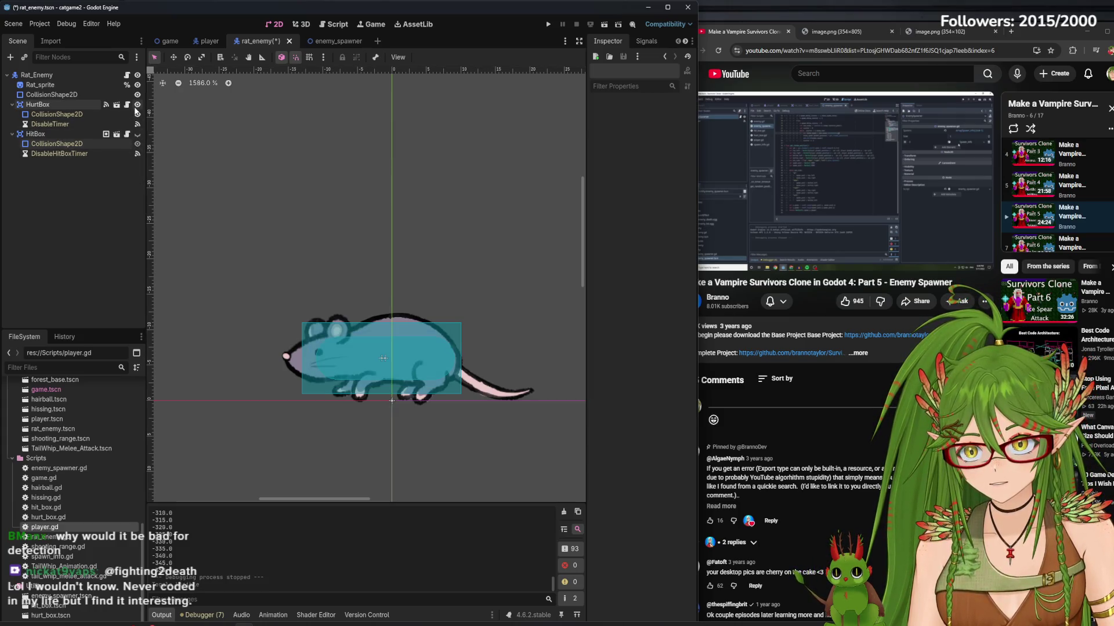
- Lengthen the rat's body capsule to height 22 and save the scene
click(138, 105)
click(90, 95)
drag(315, 358, 311, 357)
key(ctrl+s)
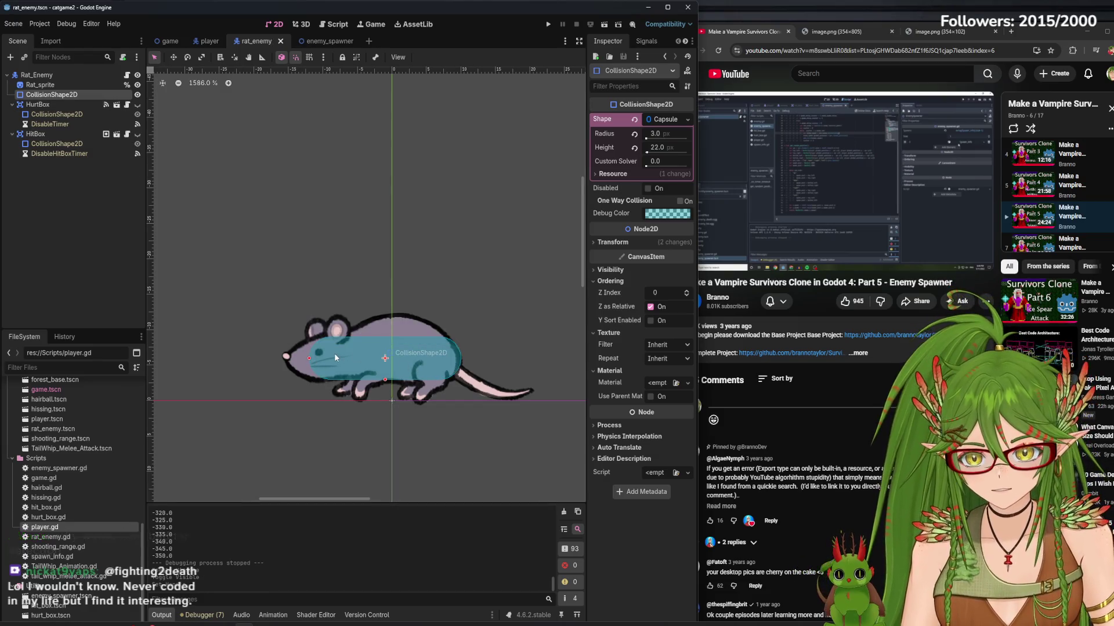
- Widen the HitBox rectangle further toward the rat's tail, save, and run the project
click(137, 134)
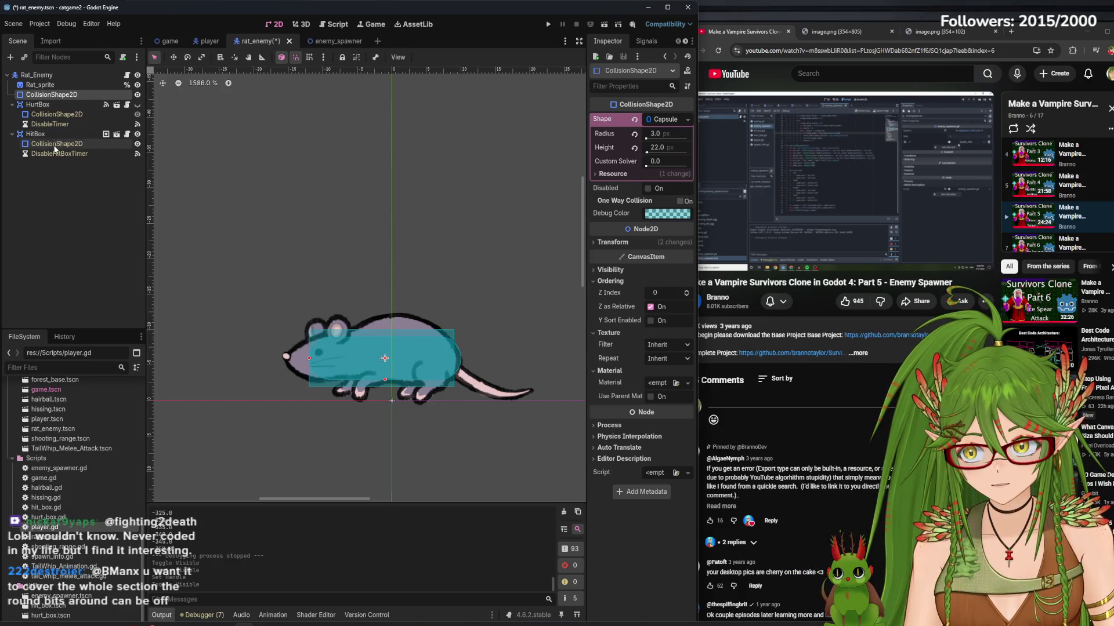
click(55, 145)
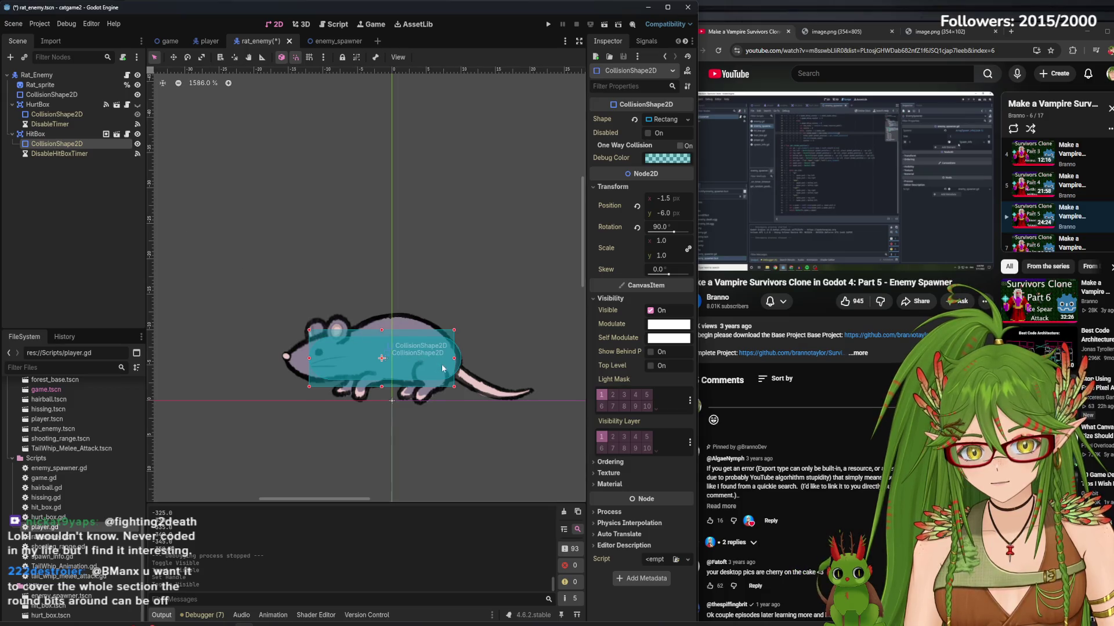
drag(457, 363, 461, 358)
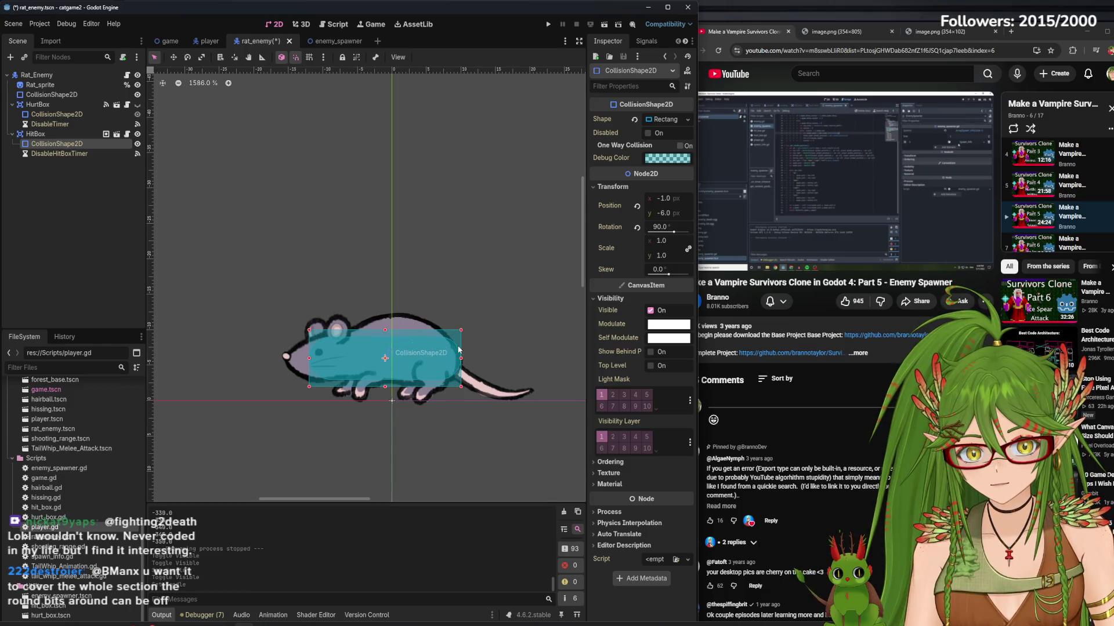
key(ctrl+s)
click(137, 114)
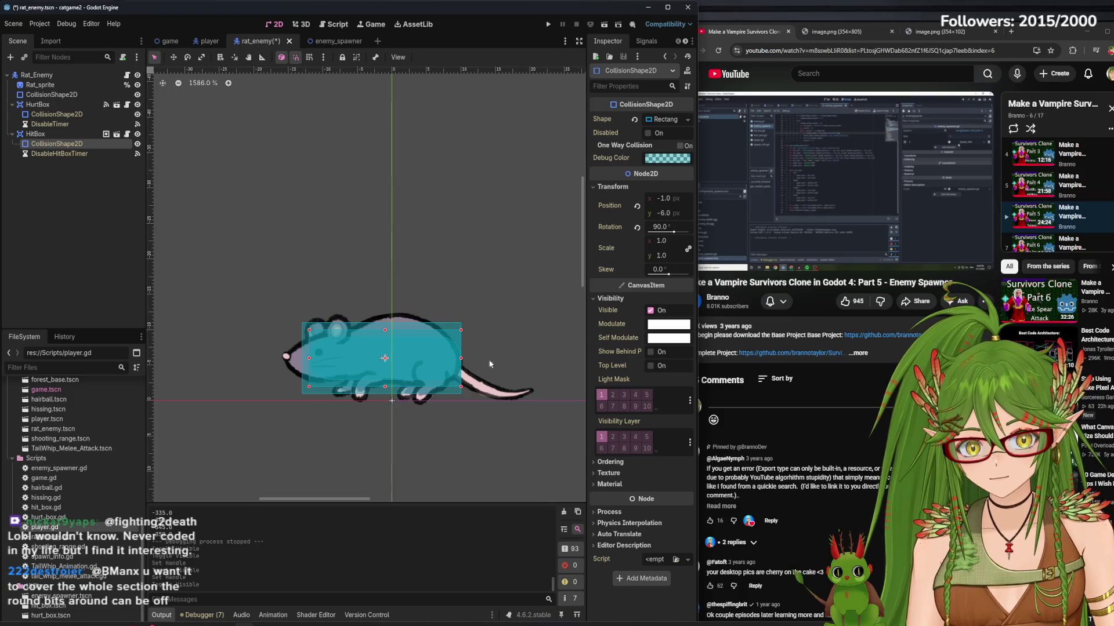
drag(463, 362, 471, 360)
key(ctrl+s)
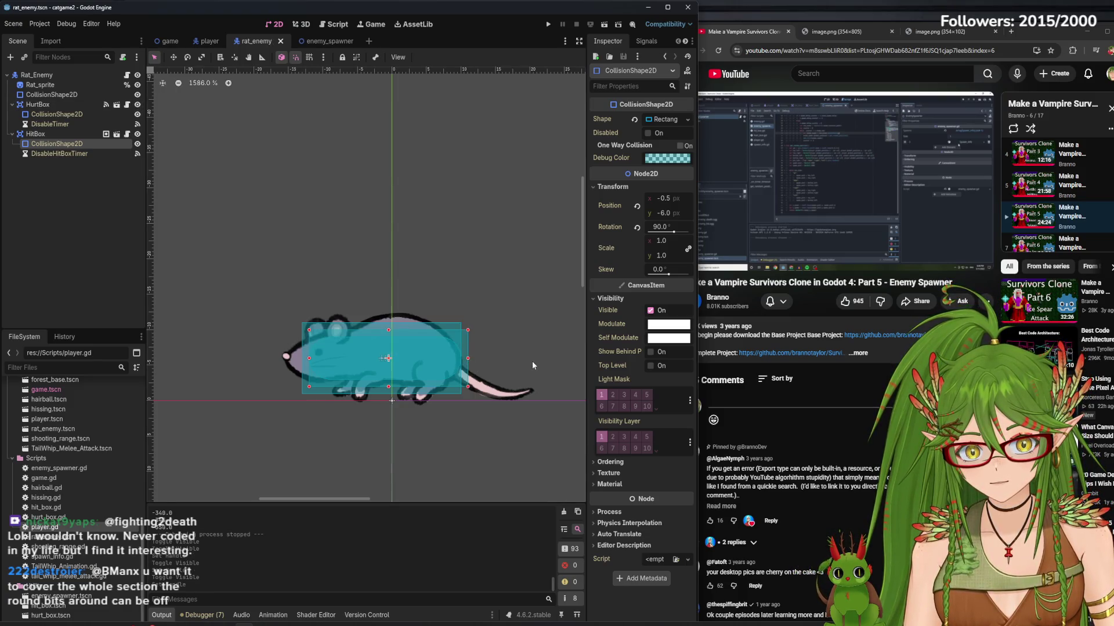
click(549, 24)
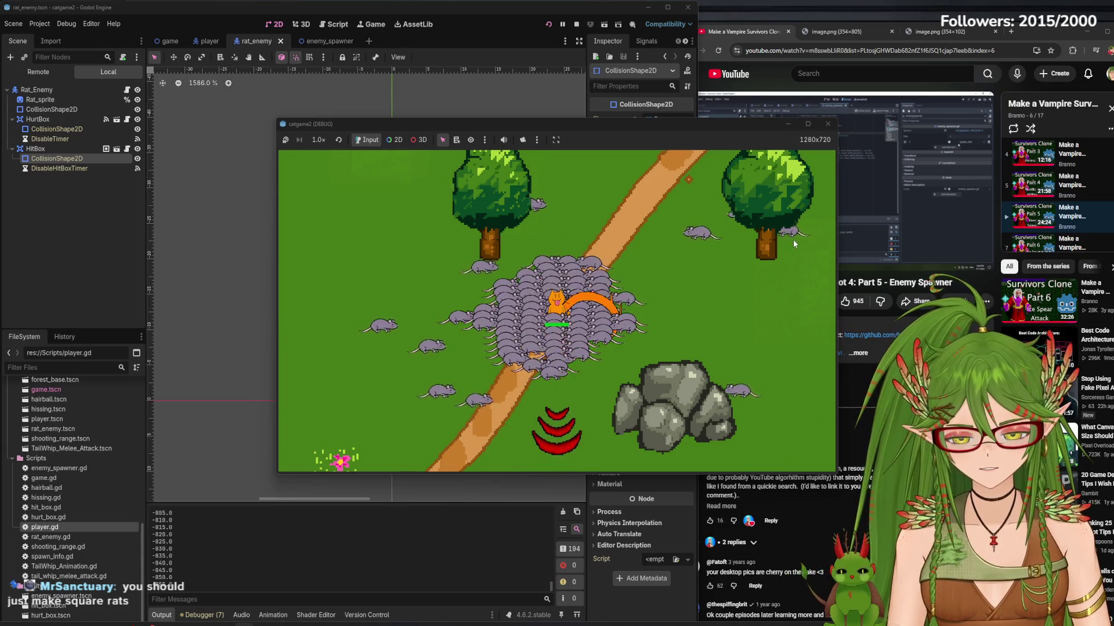
- Stop the test game, deselect the hitbox shape, and save rat_enemy.tscn
key(F8)
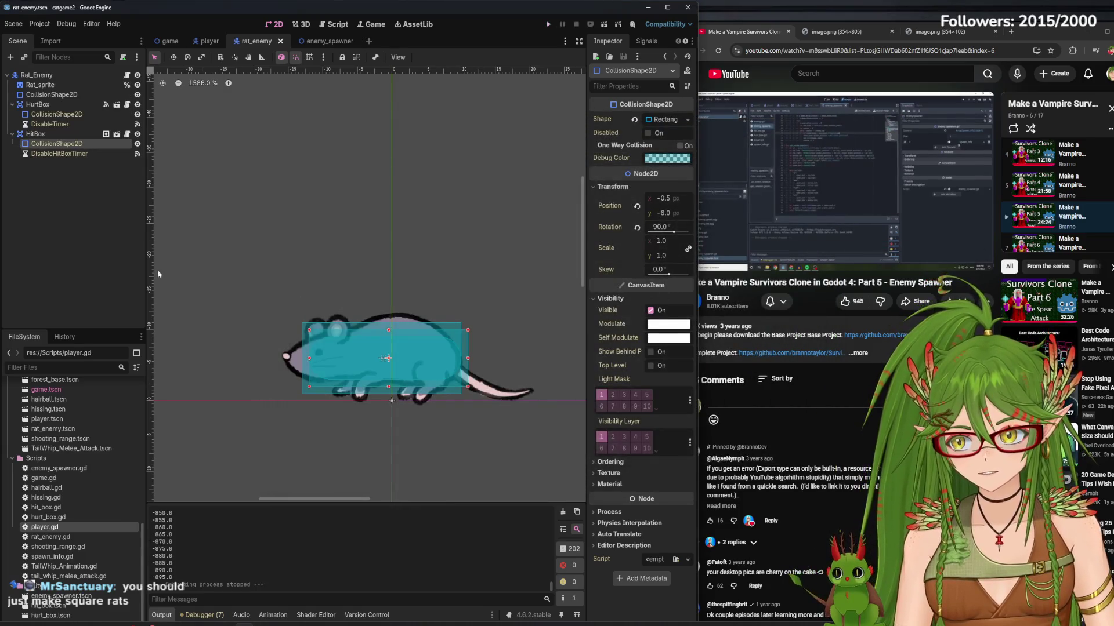
click(97, 254)
key(ctrl+s)
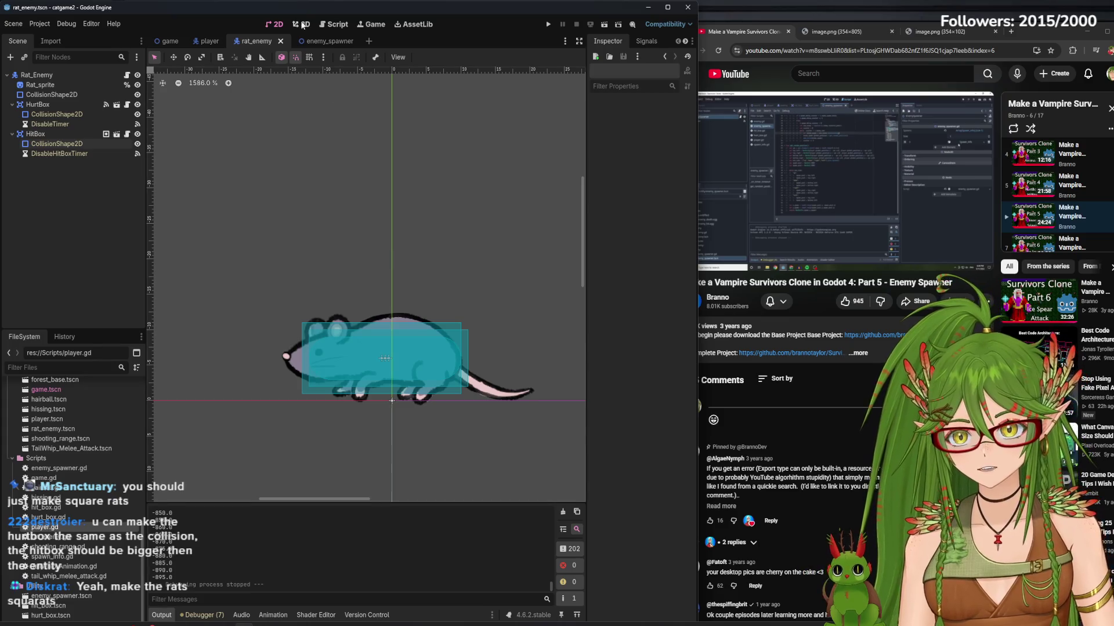
click(338, 24)
click(273, 25)
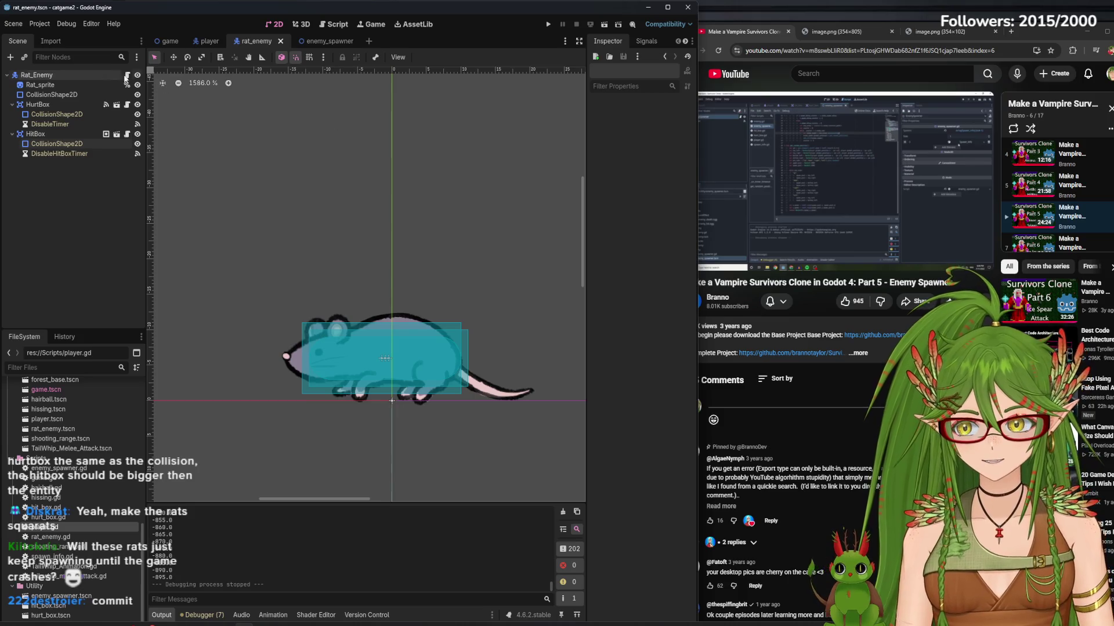
- Open the version control Commit panel and begin the message 'NEW enemy spawning'
click(643, 41)
drag(588, 120, 490, 120)
click(629, 42)
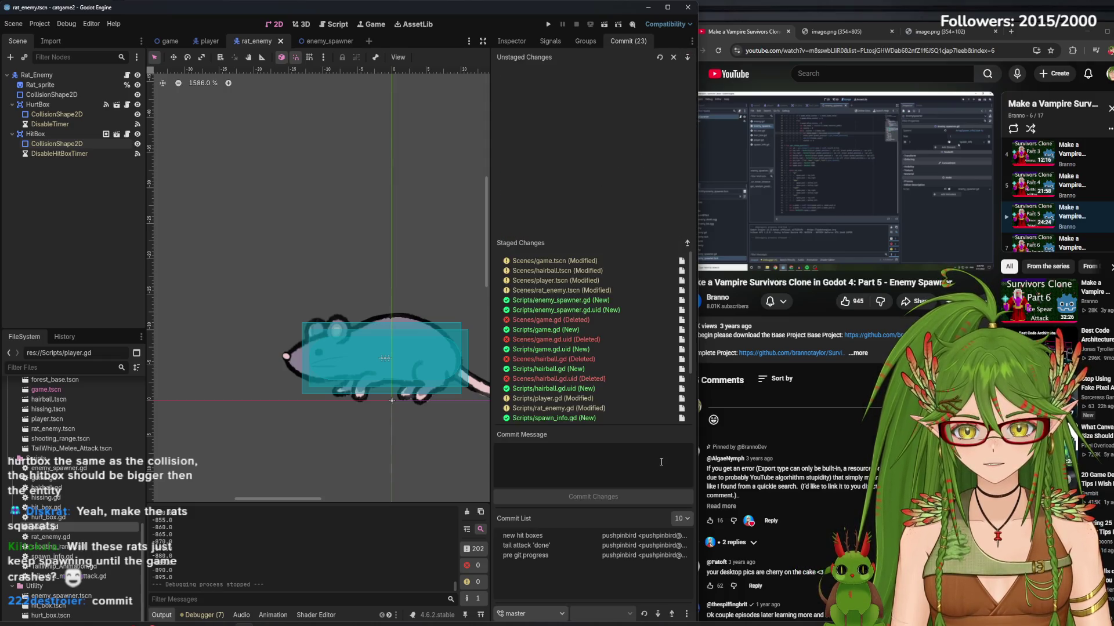
text(en)
key(BackSpace)
key(BackSpace)
text(NEW enemy spawning)
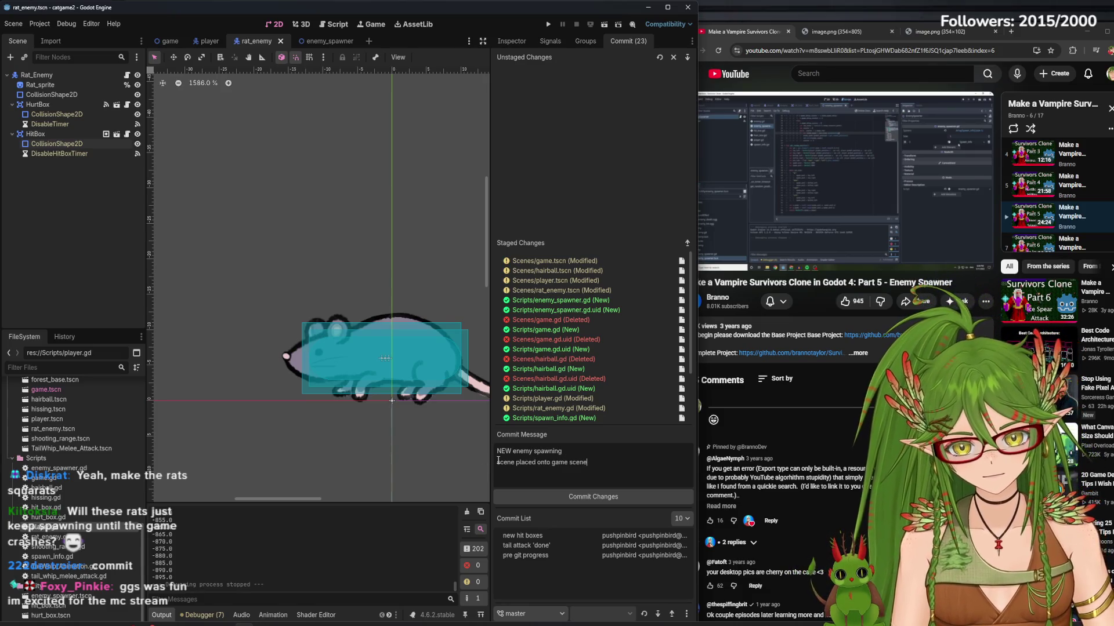
- Add lines noting the enemy spawn scene and changed rat collision box, then commit
click(497, 462)
text(enemy spawn)
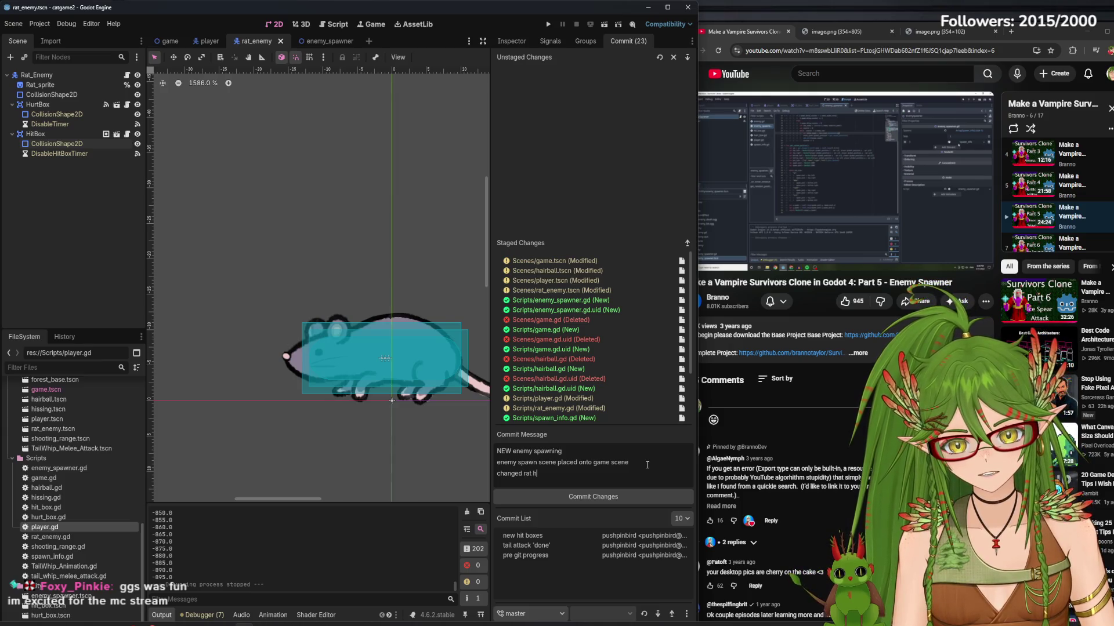
key(BackSpace)
text(collision box)
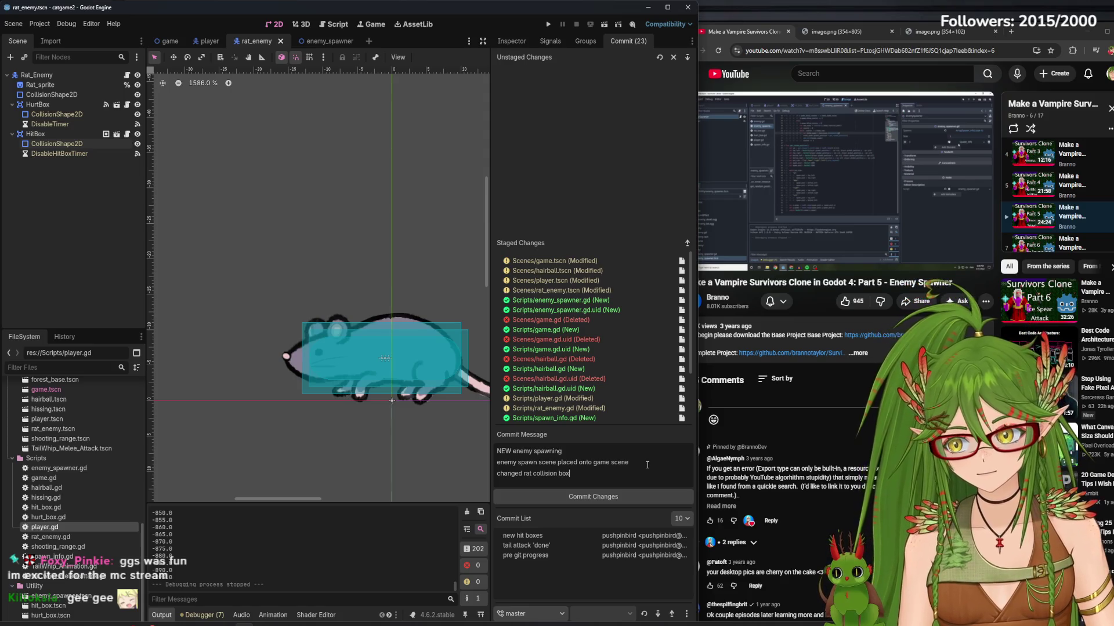
key(Return)
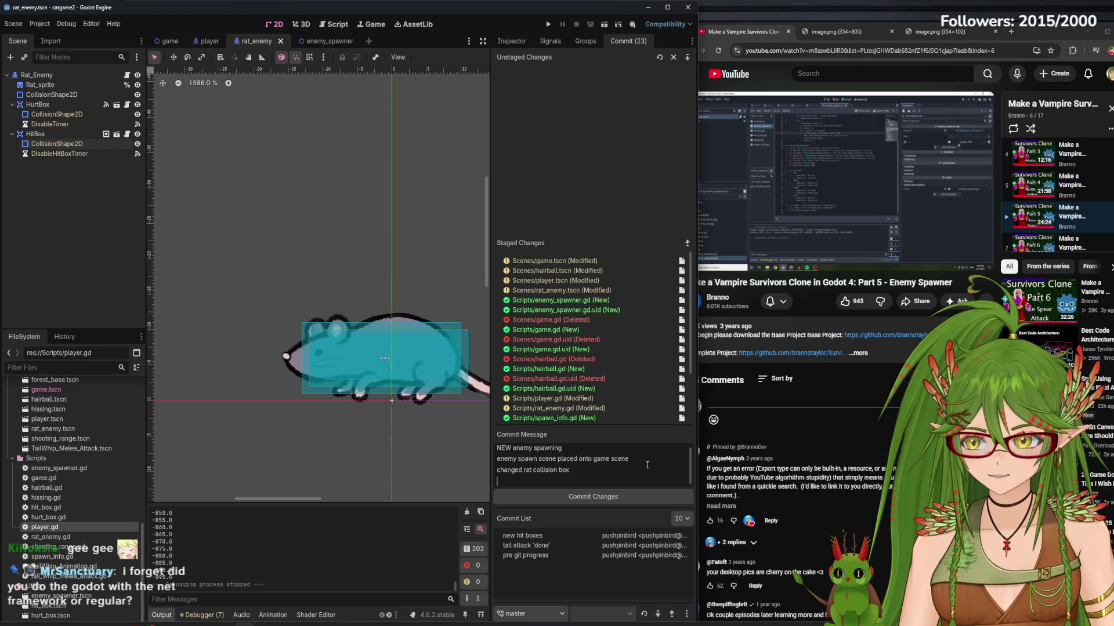
key(BackSpace)
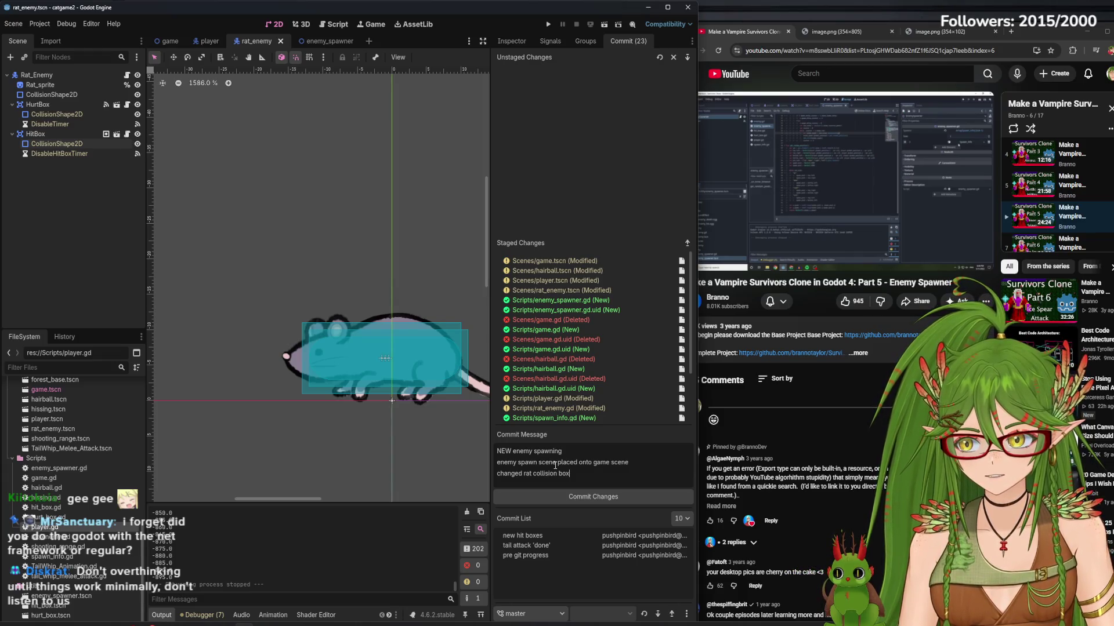
click(604, 502)
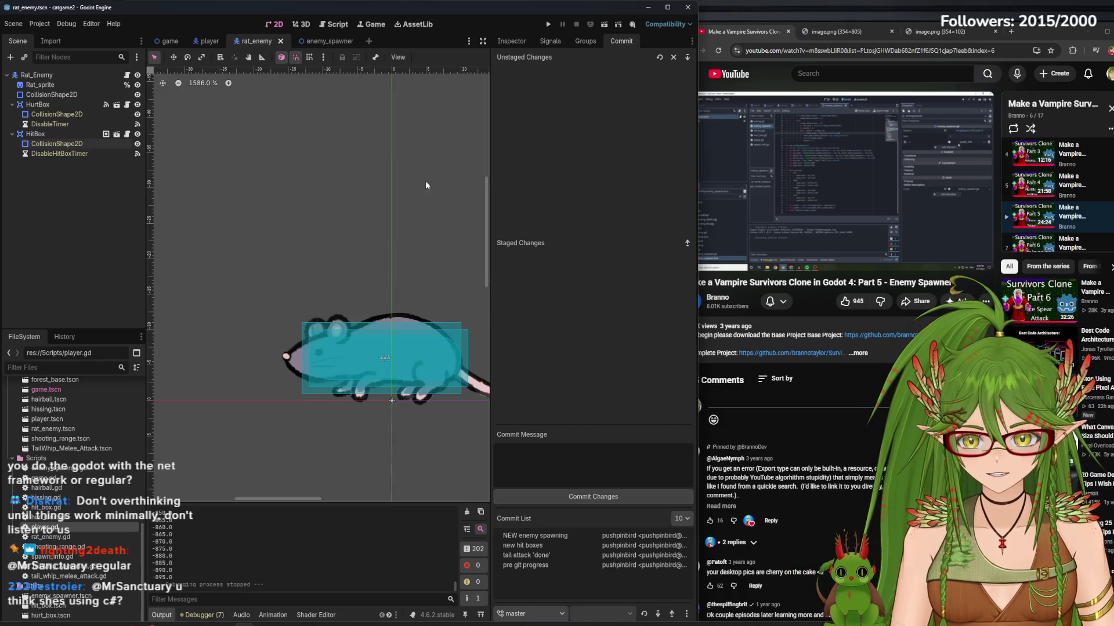
click(170, 40)
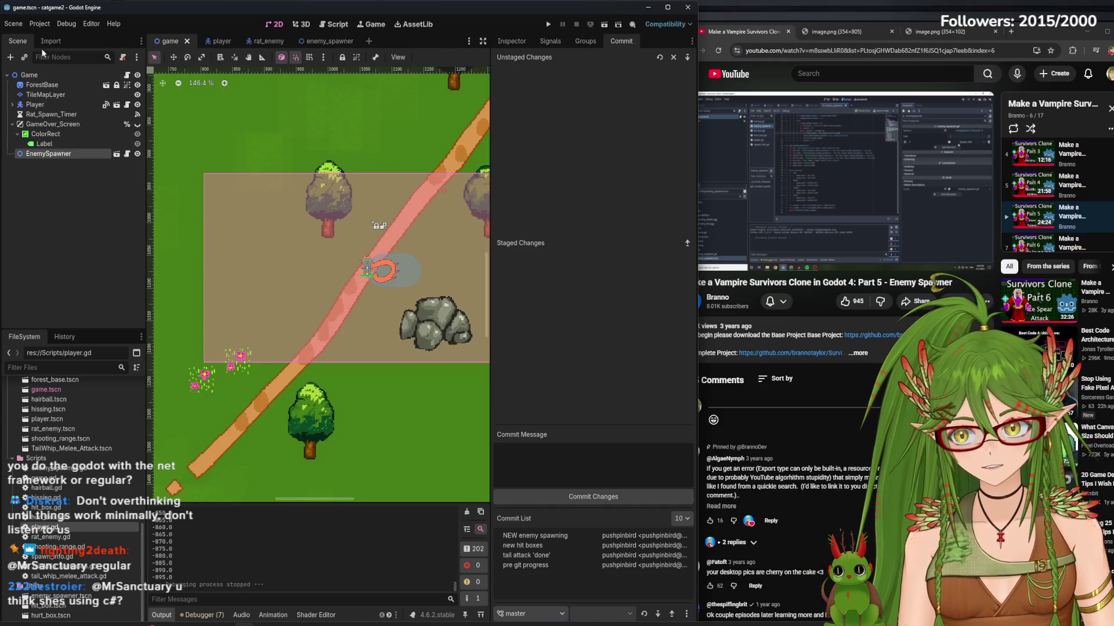
- Select the EnemySpawner node in the game scene and show its Inspector properties
click(32, 75)
drag(490, 169, 545, 165)
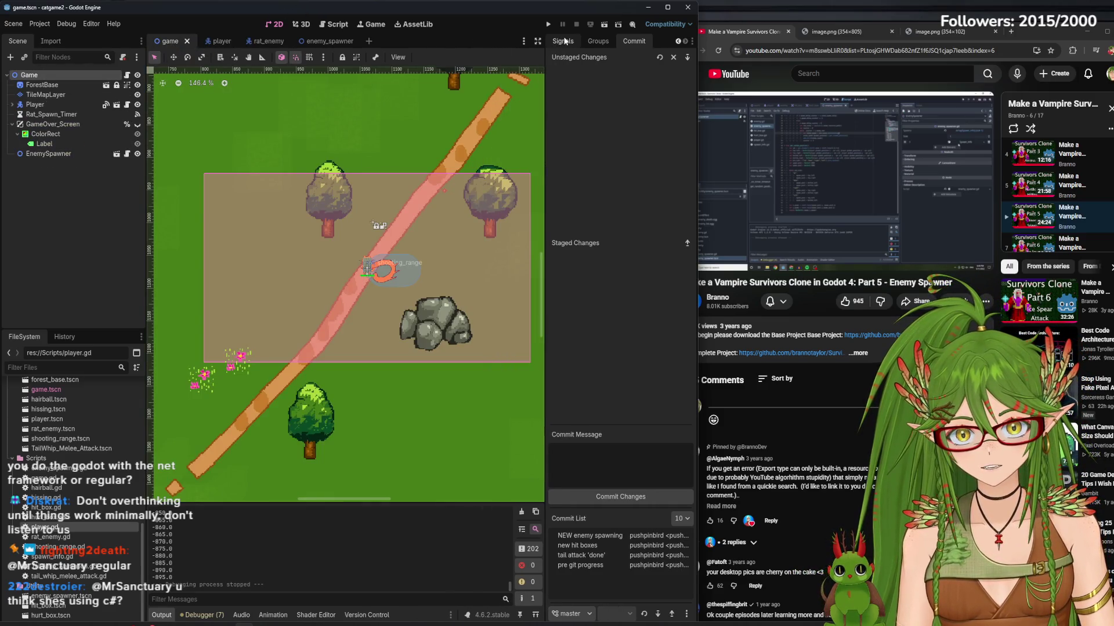
click(563, 41)
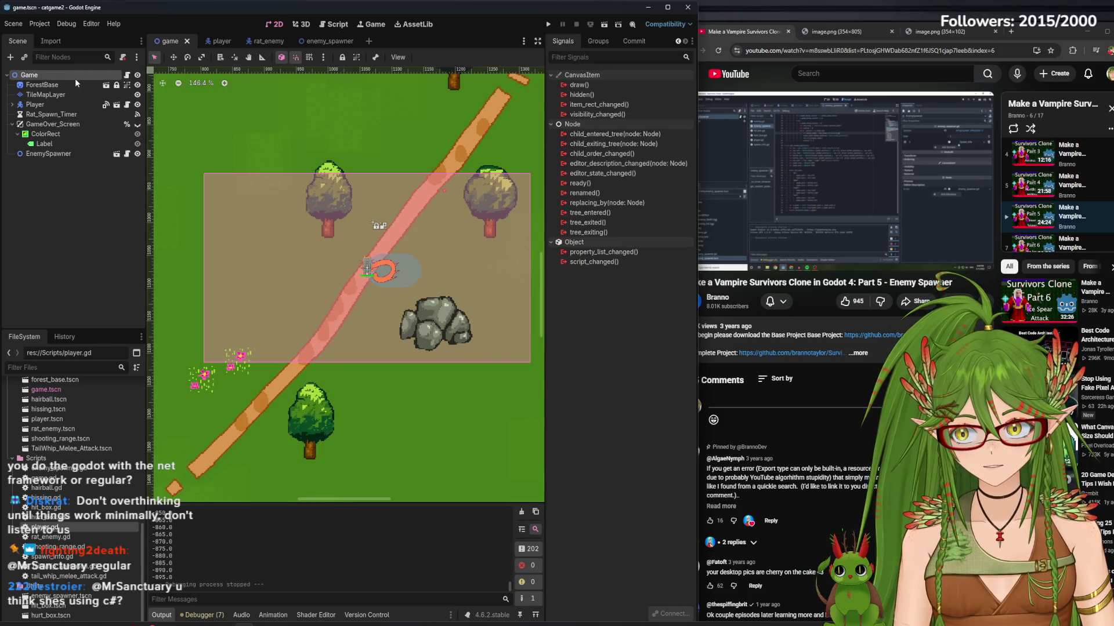
click(49, 153)
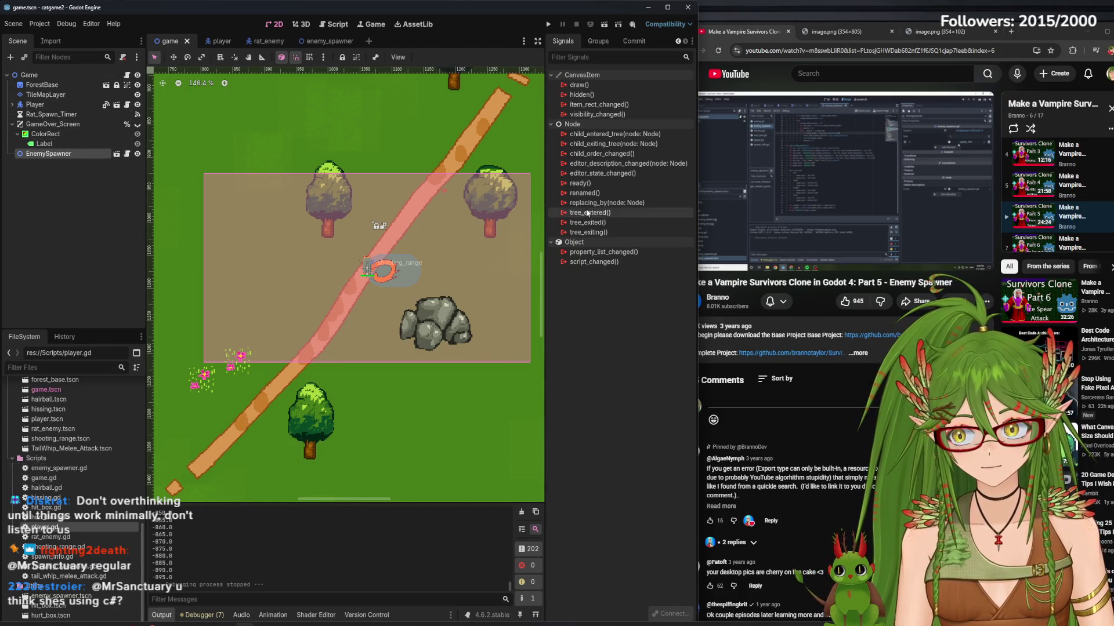
drag(546, 200, 486, 184)
click(497, 40)
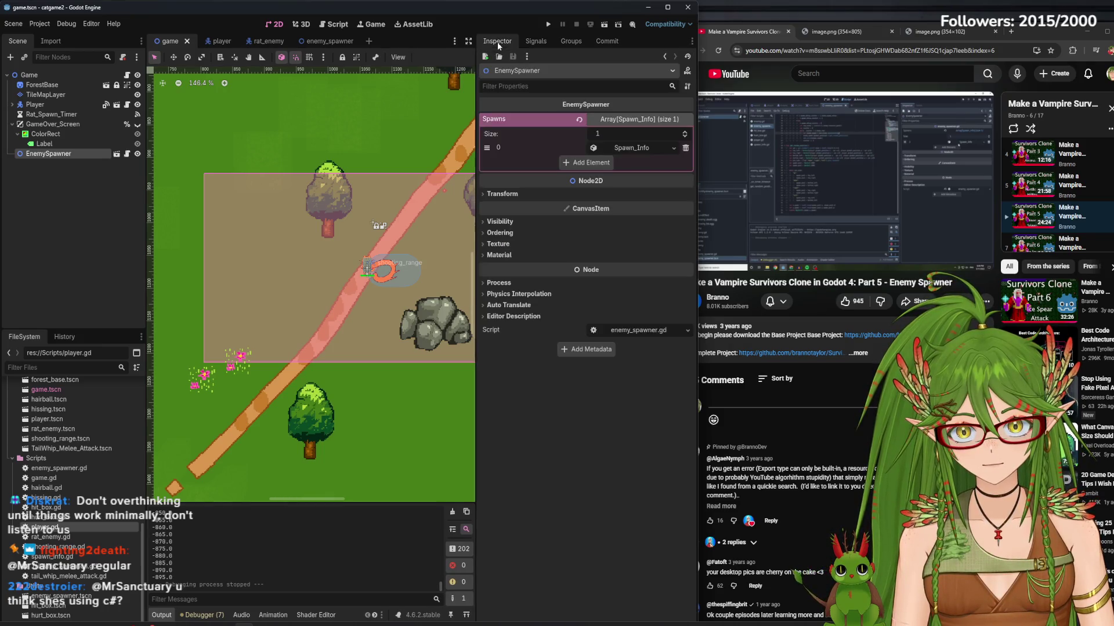
drag(476, 133, 540, 137)
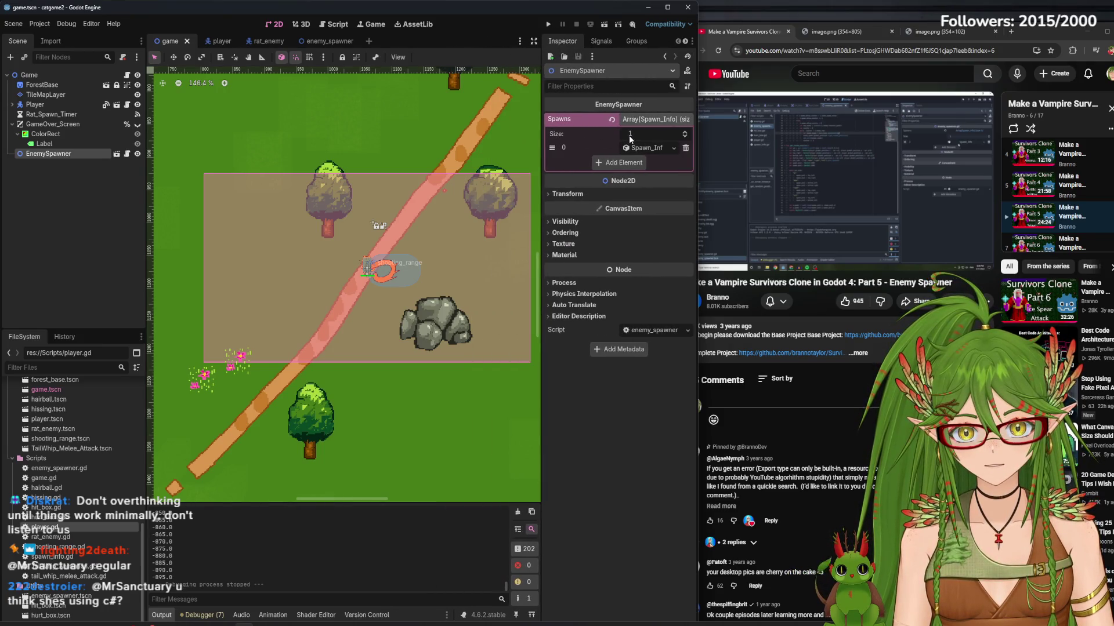
- Set Spawns element 0's Enemy Num to 25, save, and run the game
click(629, 147)
click(638, 221)
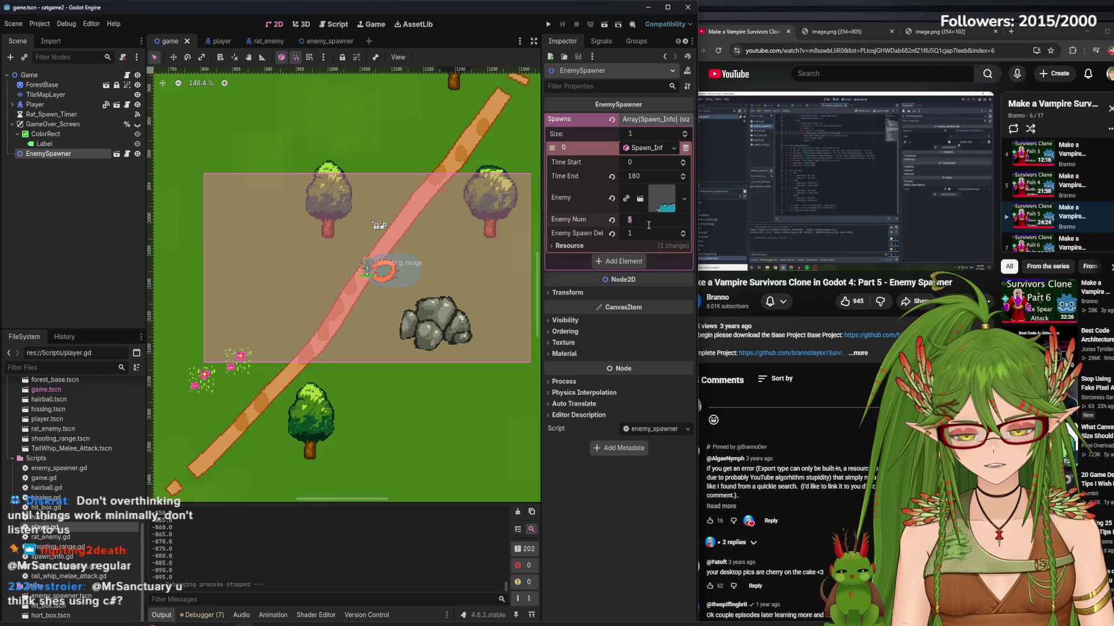
text(25)
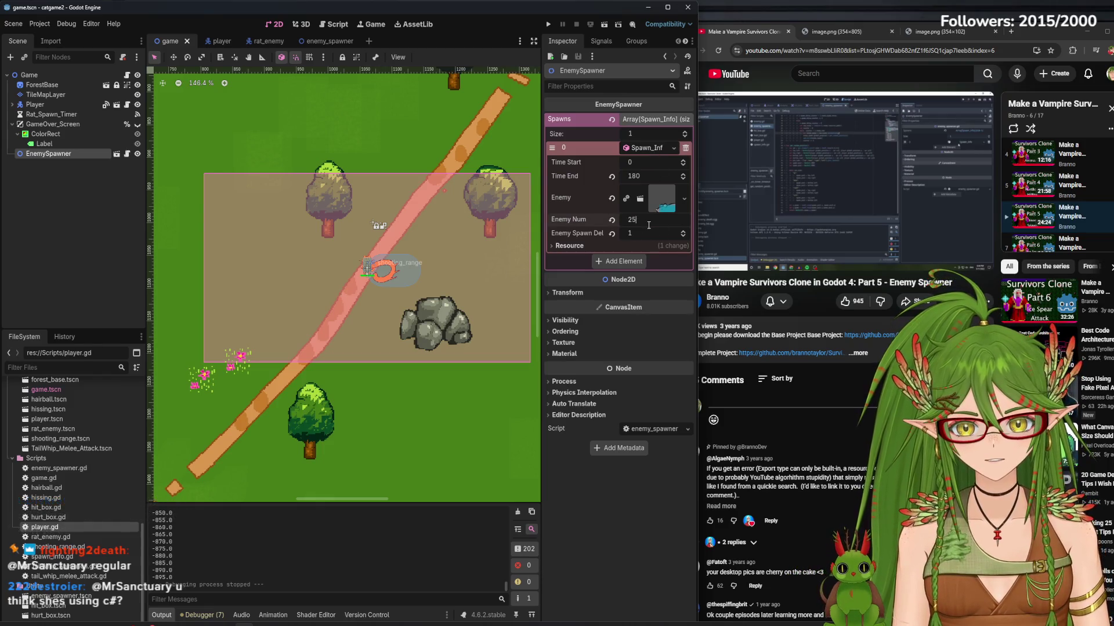
key(ctrl+s)
key(F5)
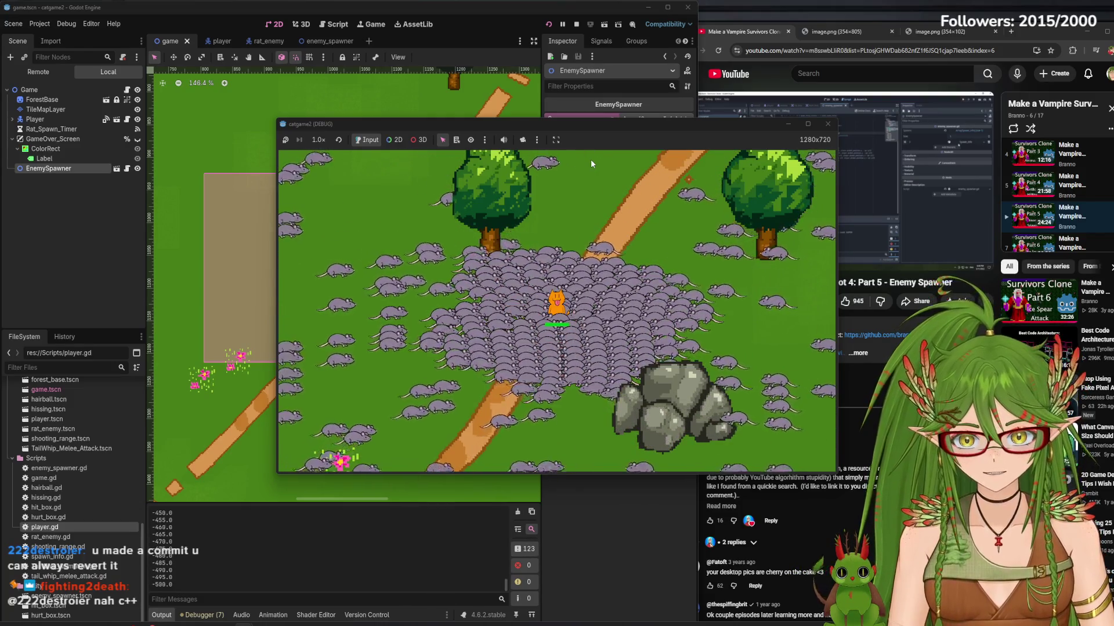
- Walk the cat in all directions through the 25-rat swarm, then close the game window
key(w)
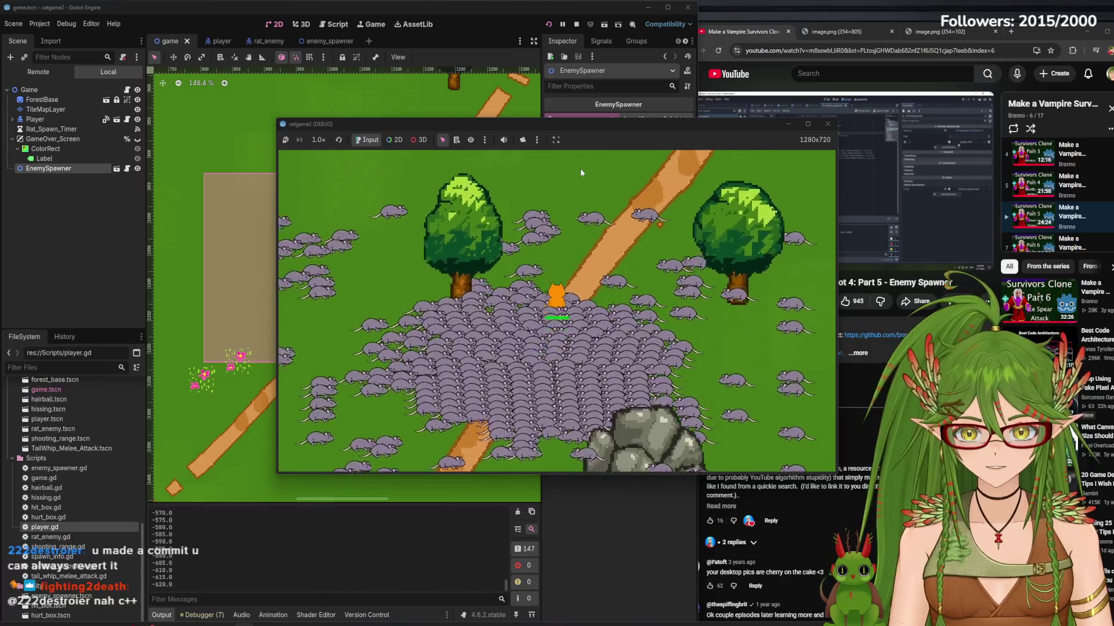
key(w)
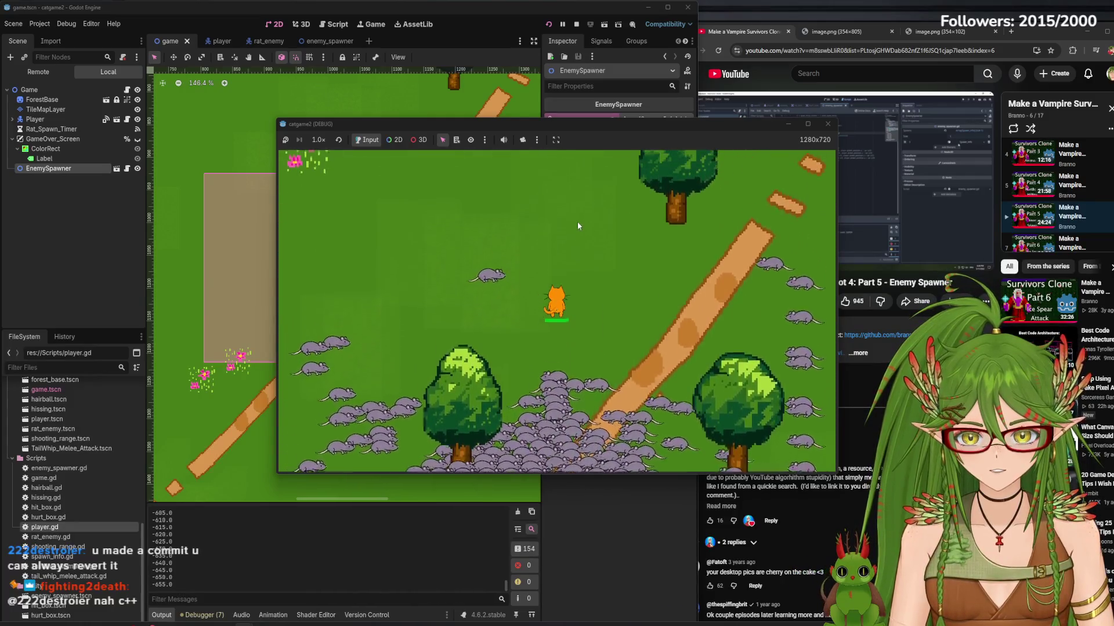
key(s)
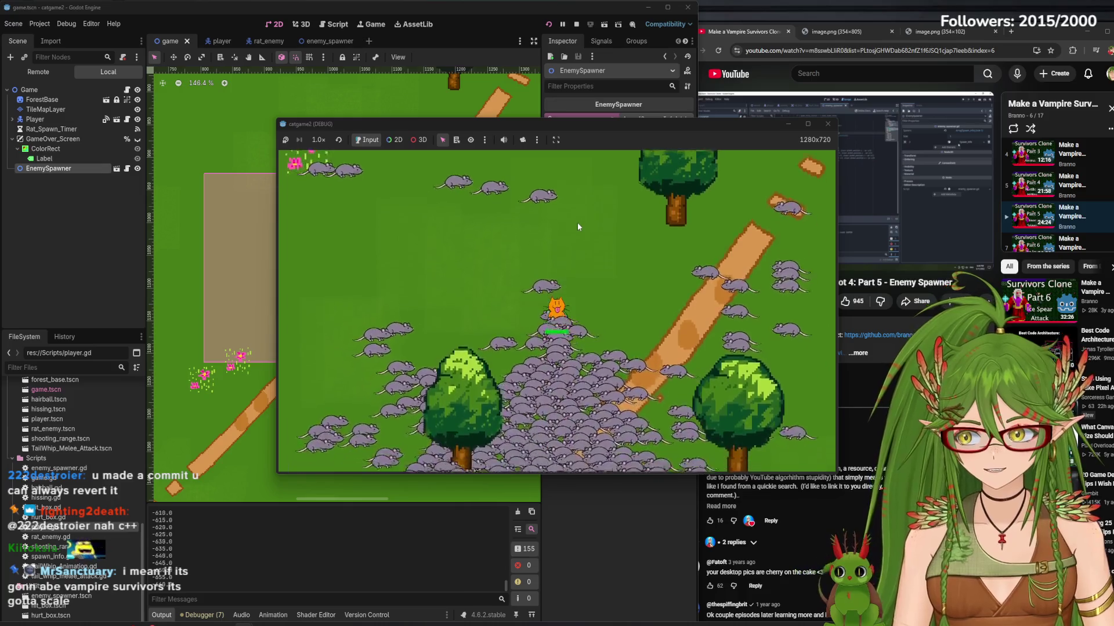
key(s)
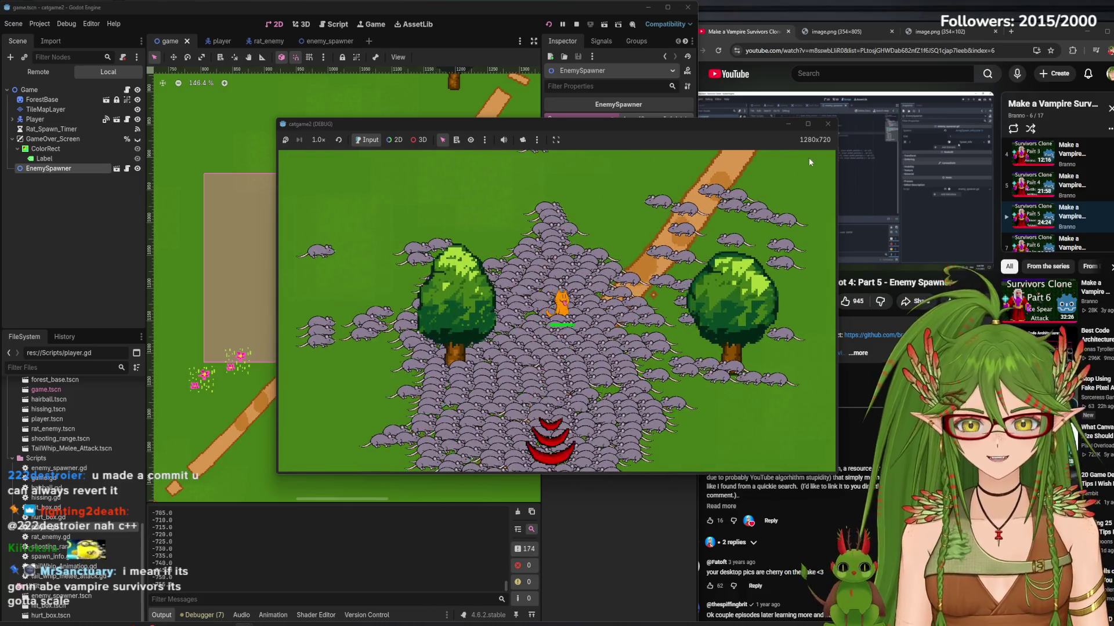
key(s)
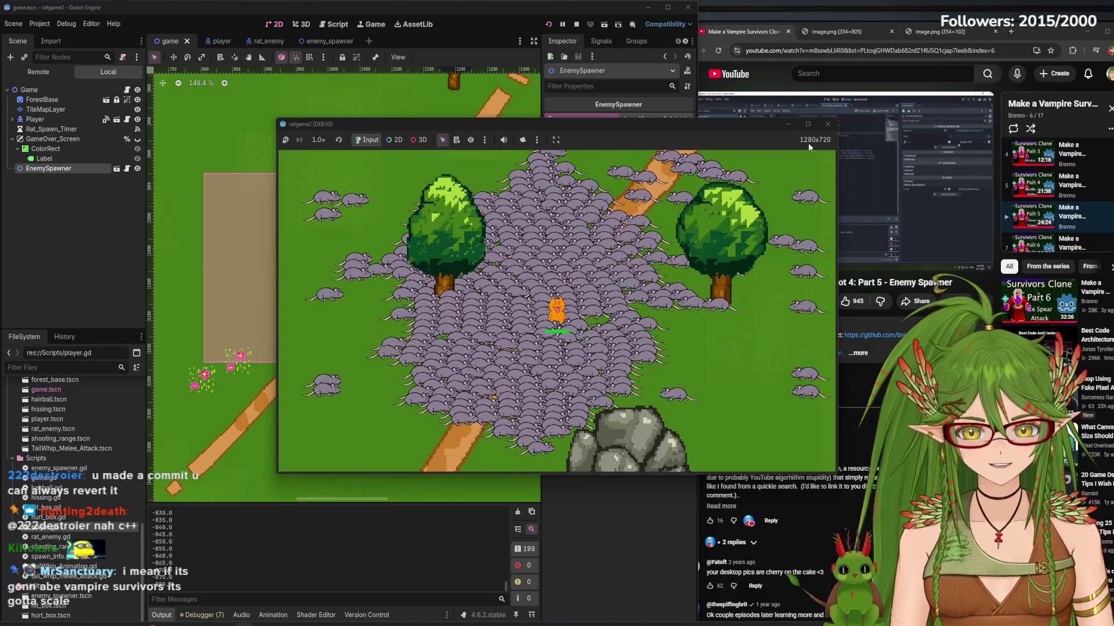
key(d)
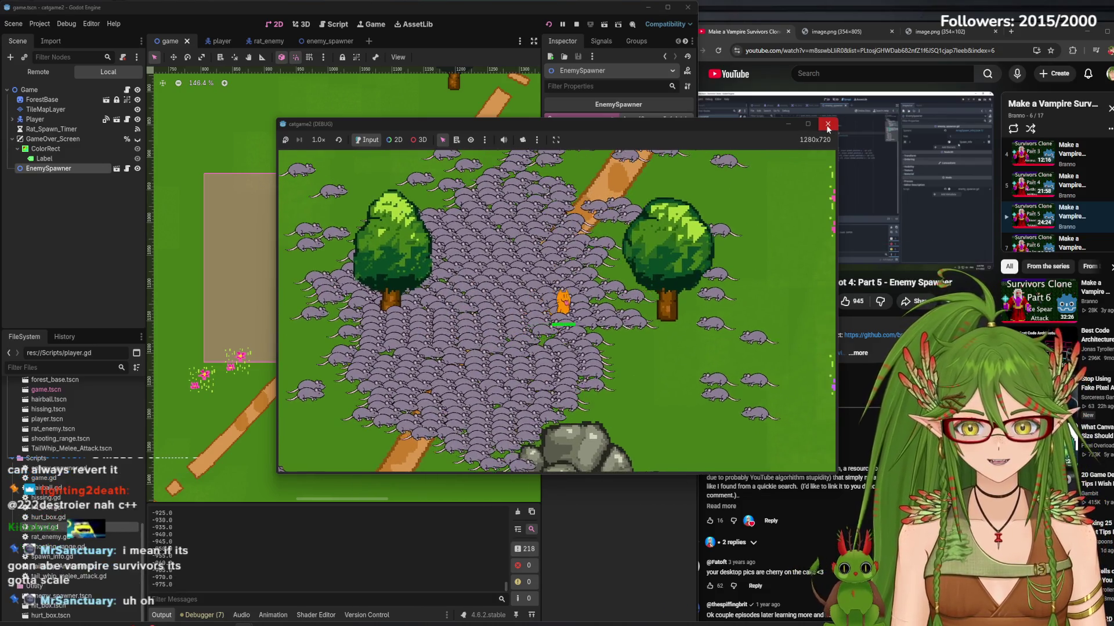
key(a)
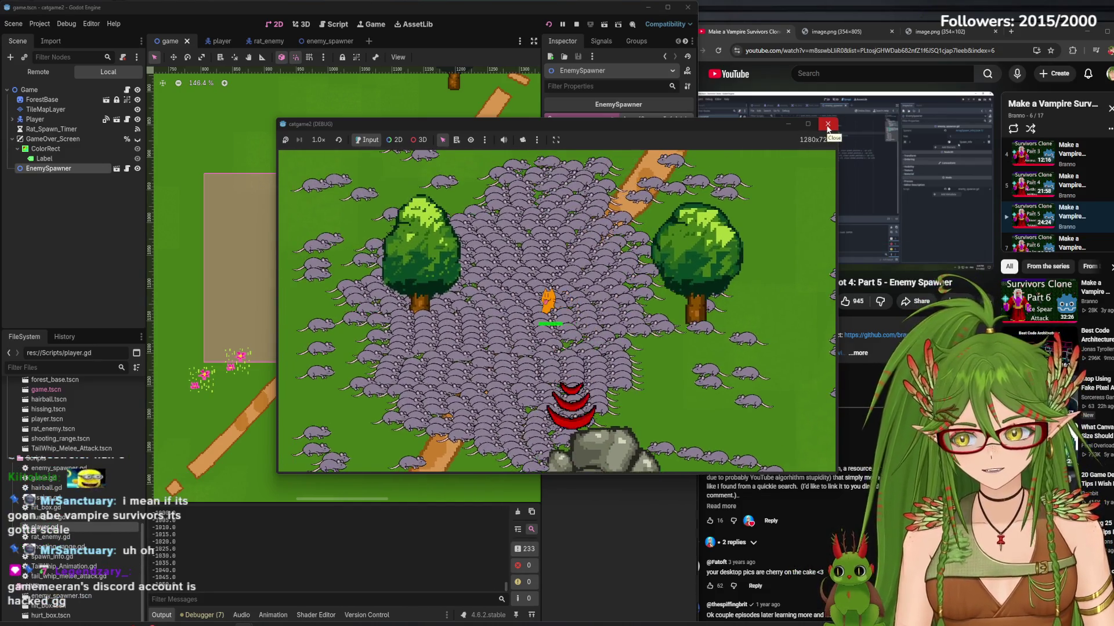
key(w)
key(d)
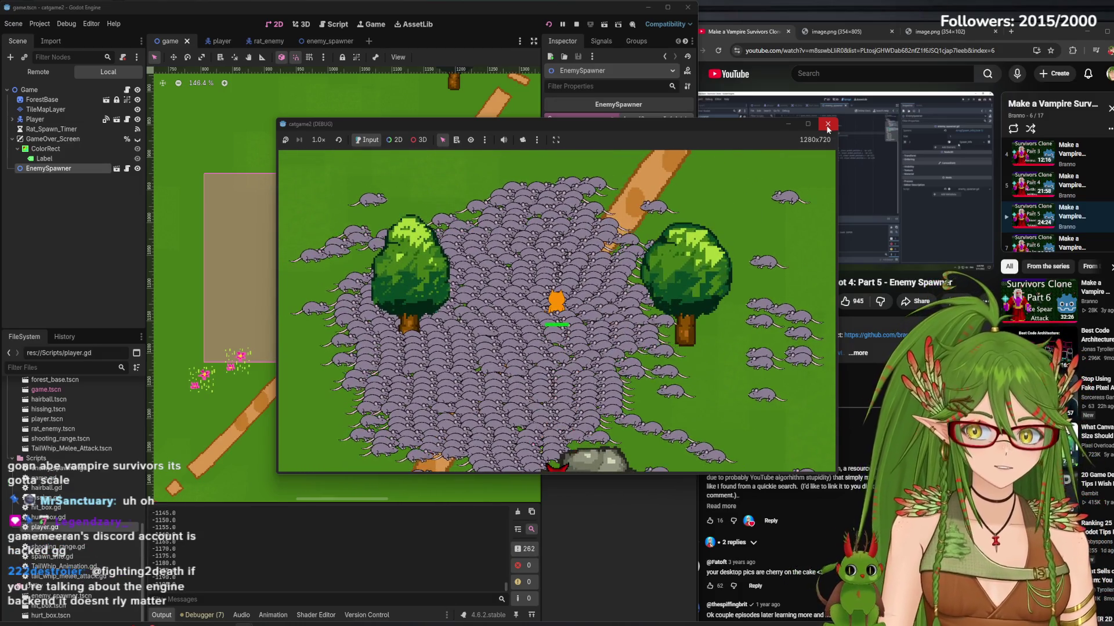
click(828, 126)
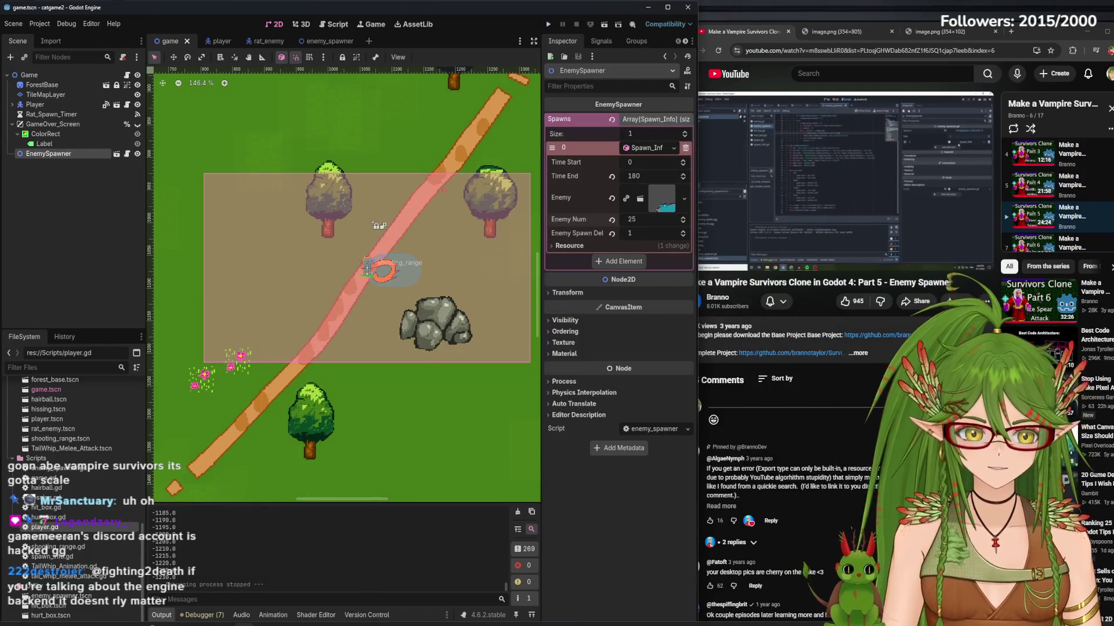